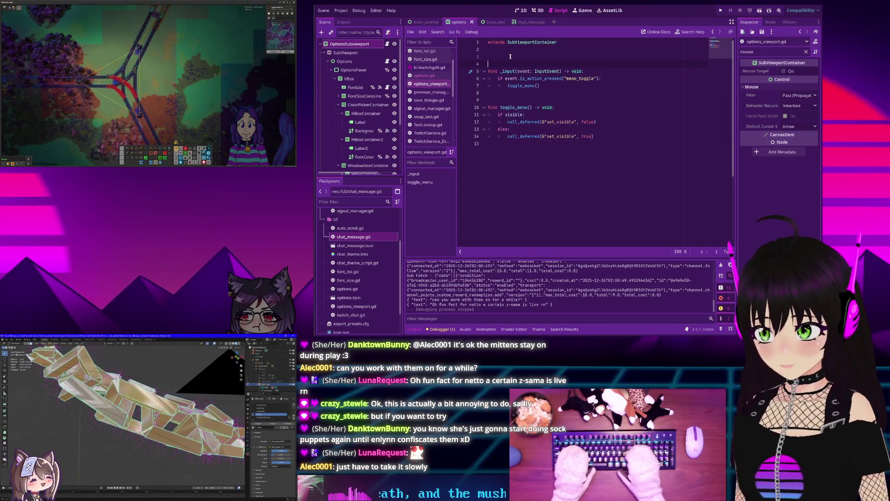
Add 'var showing: bool = true' on line 3 of options_viewport.gd, correcting the typos.
{"action": "key", "text": "Return"}
{"action": "key", "text": "Return"}
{"action": "key", "text": "Return"}
{"action": "key", "text": "Up"}
{"action": "key", "text": "Up"}
{"action": "key", "text": "Up"}
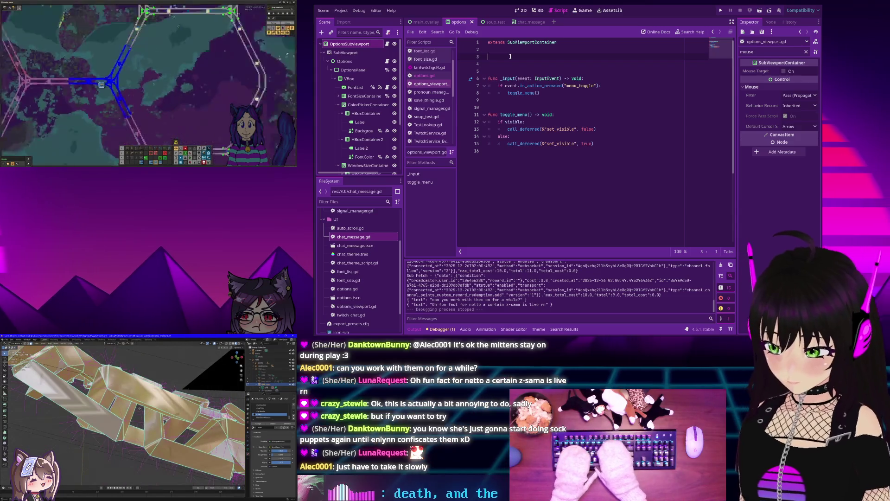
{"action": "type", "text": "var"}
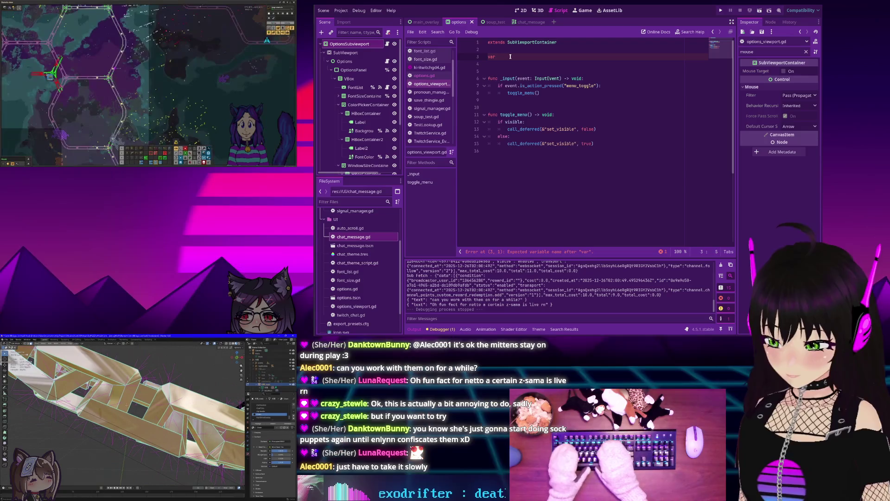
{"action": "type", "text": "sjp"}
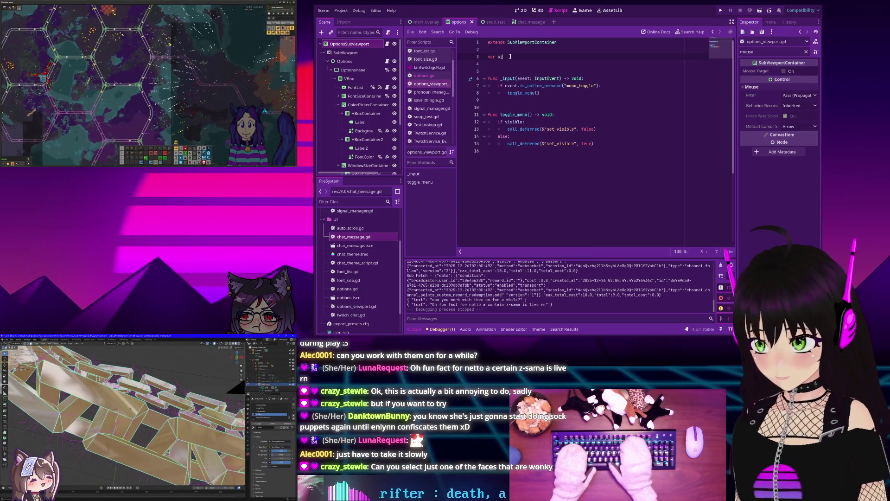
{"action": "key", "text": "BackSpace"}
{"action": "type", "text": "howing:"}
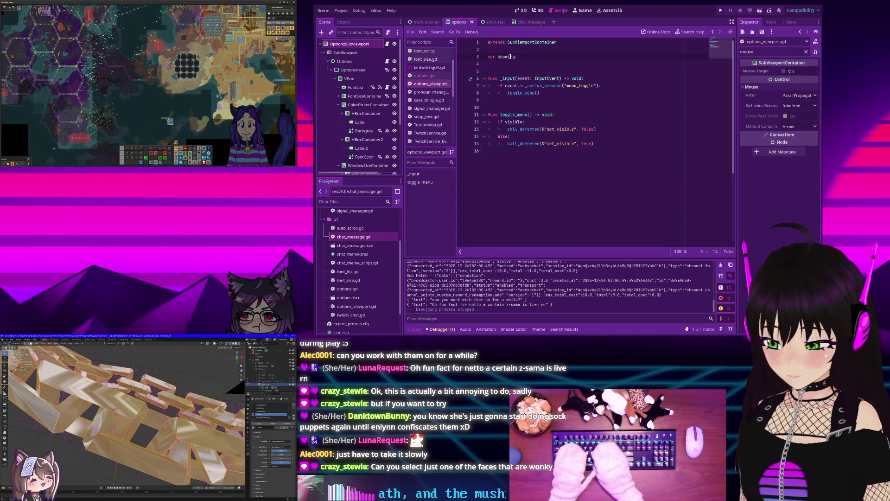
{"action": "type", "text": "bool"}
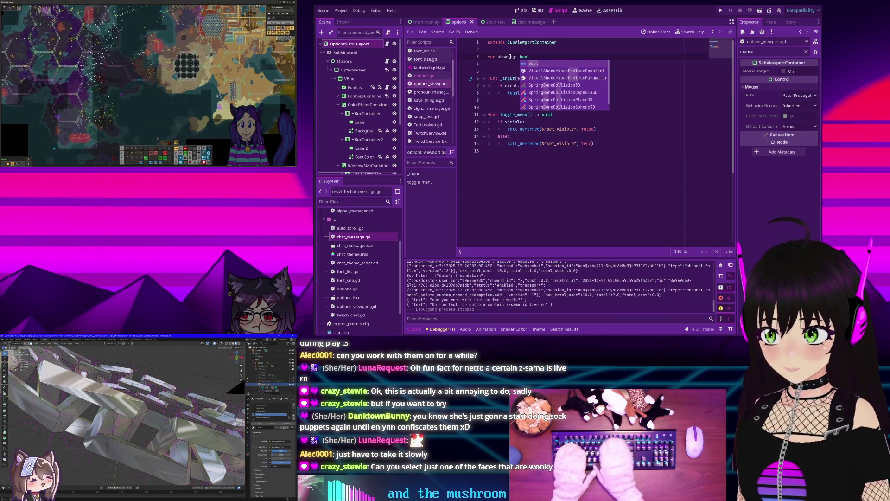
{"action": "type", "text": " = "}
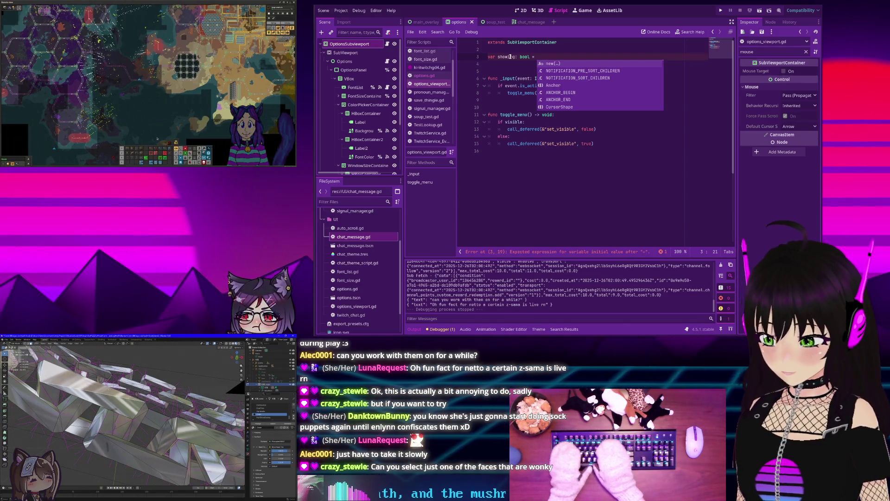
{"action": "type", "text": "tru"}
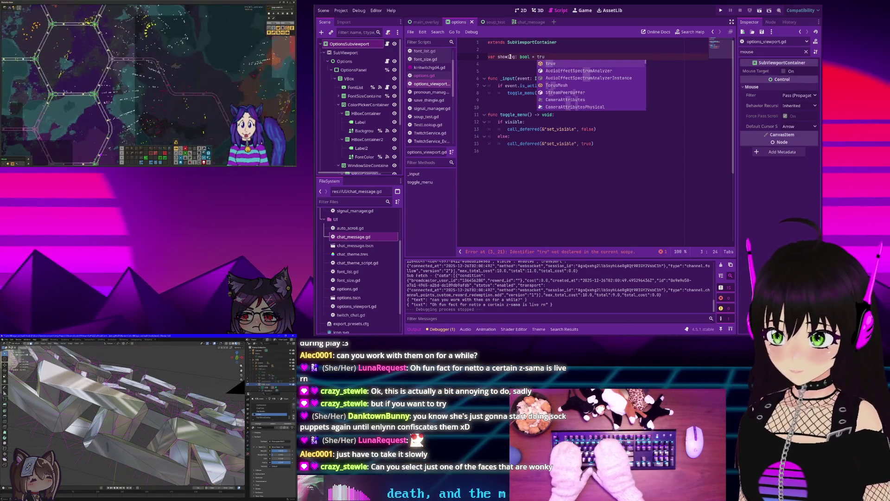
{"action": "type", "text": "e"}
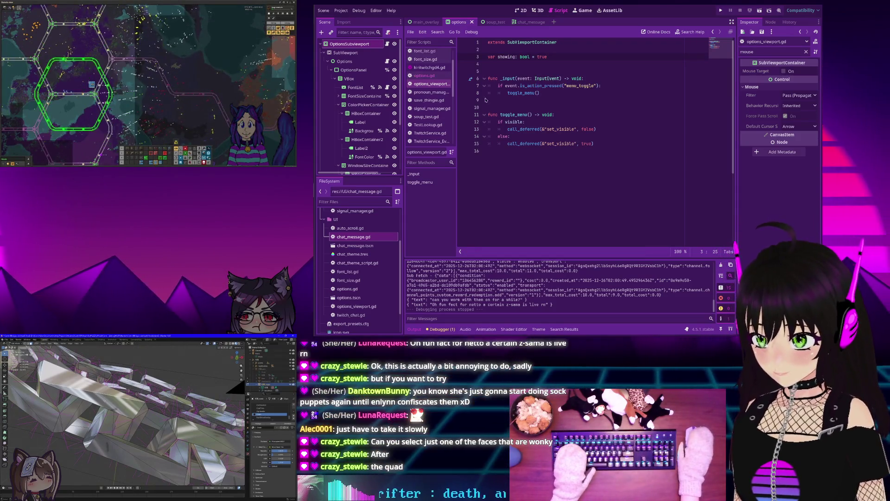
Make toggle_menu's if condition test showing, and set showing = false in that branch.
{"action": "double_click", "coordinate": [513, 122]}
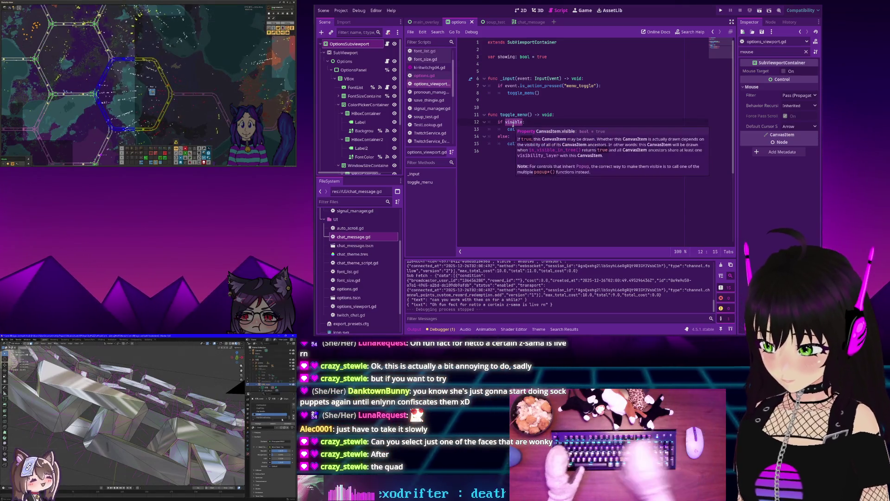
{"action": "type", "text": "showing:"}
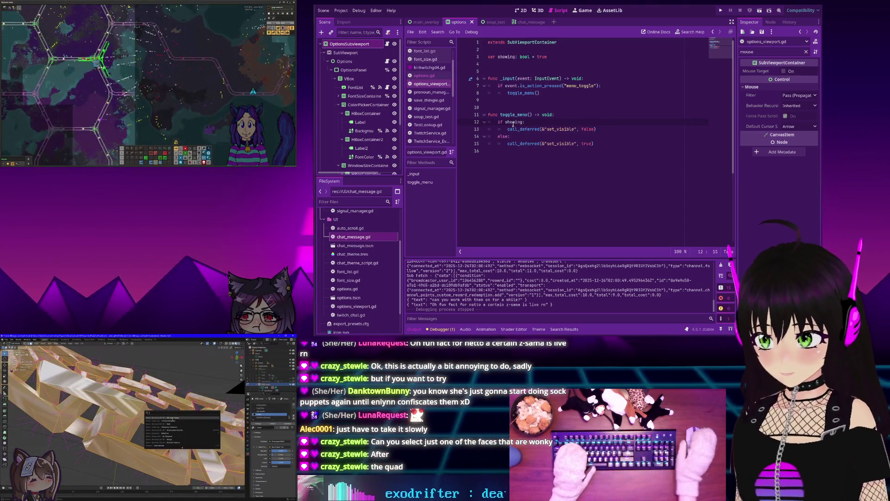
{"action": "key", "text": "Return"}
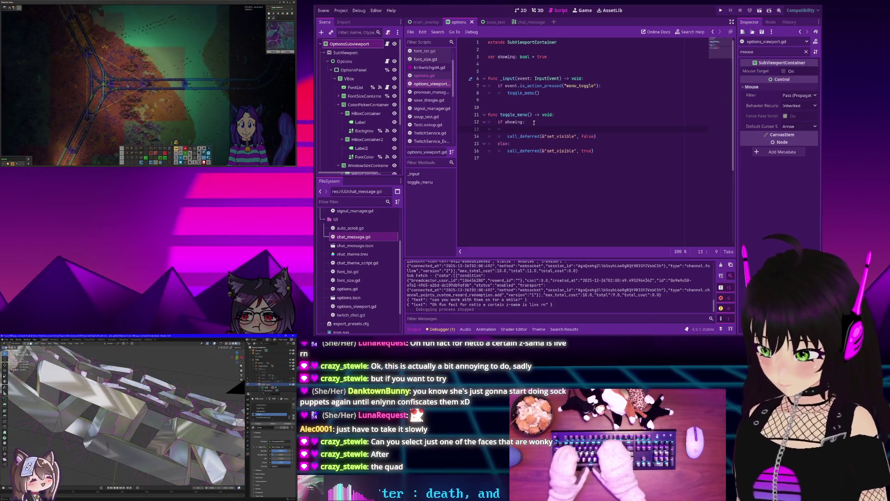
{"action": "type", "text": "show"}
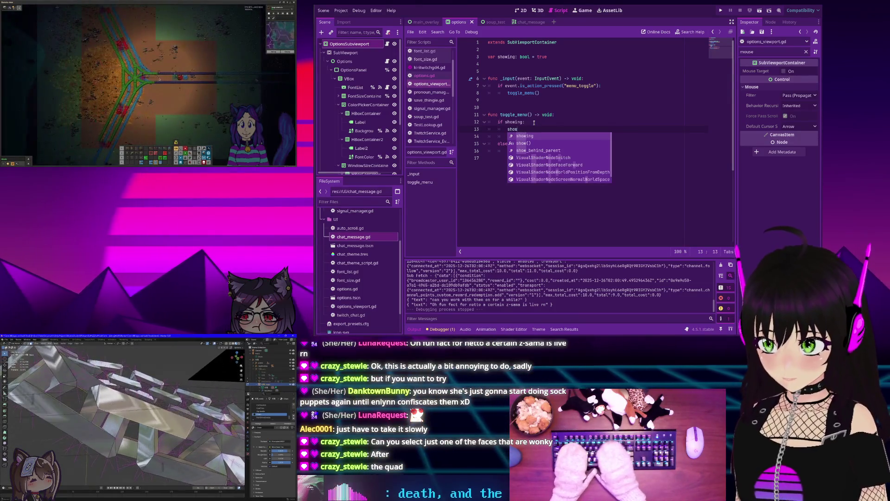
{"action": "type", "text": "ing = "}
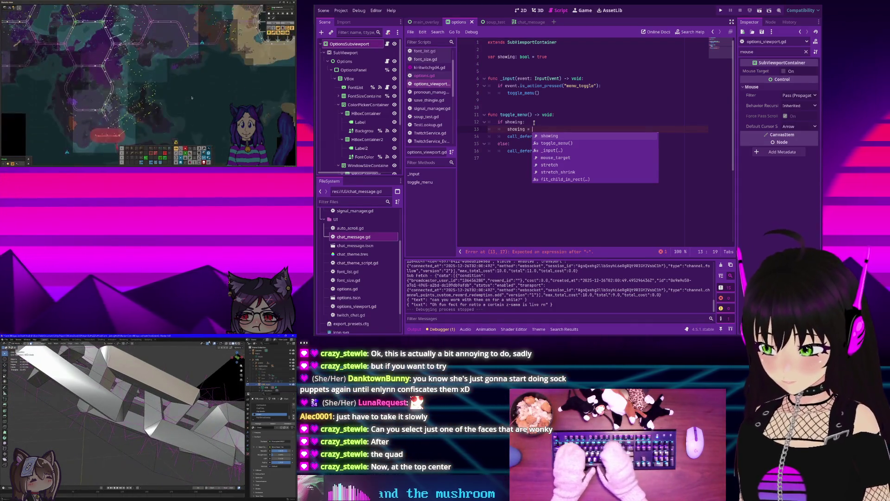
{"action": "type", "text": "fals"}
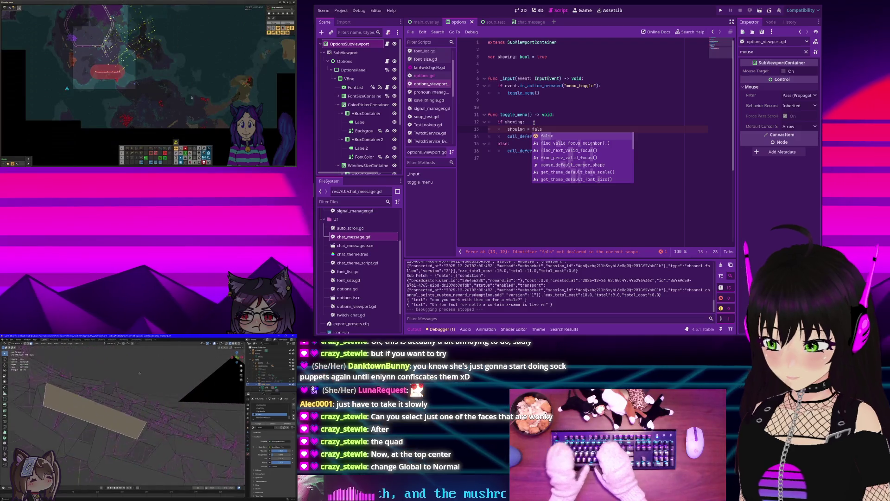
{"action": "type", "text": "e"}
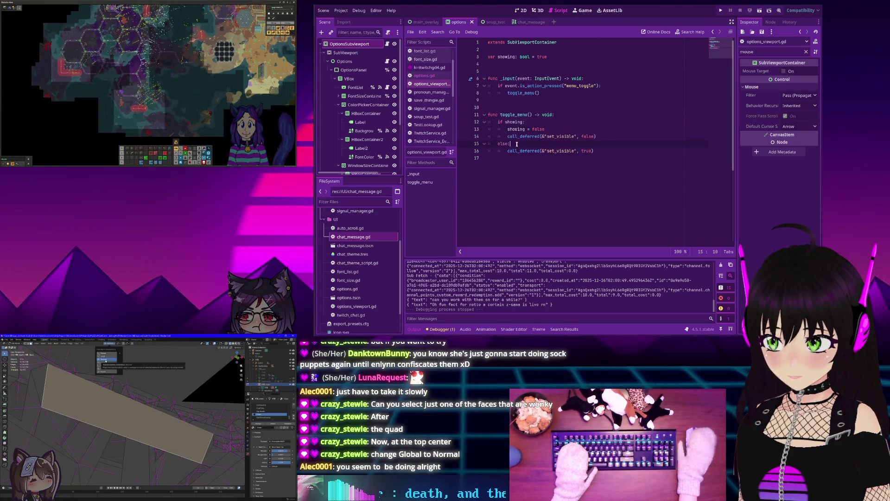
Add showing = true in the else branch and run the project.
{"action": "key", "text": "Return"}
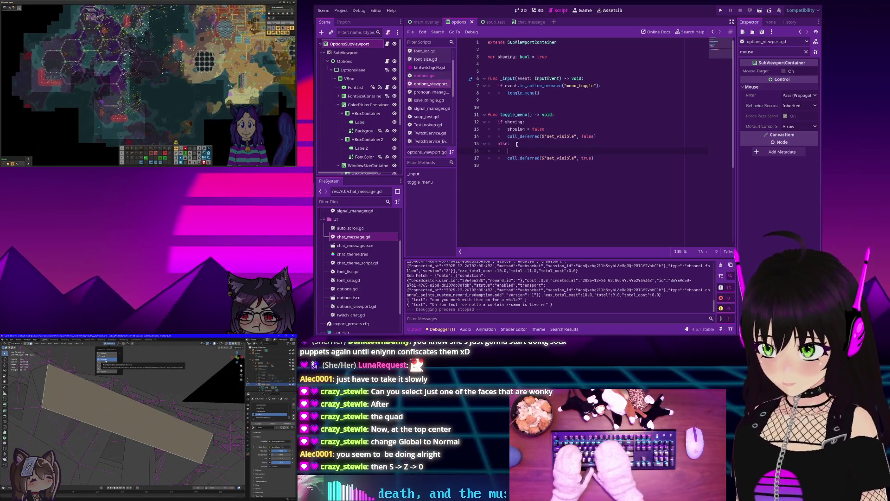
{"action": "type", "text": "showing"}
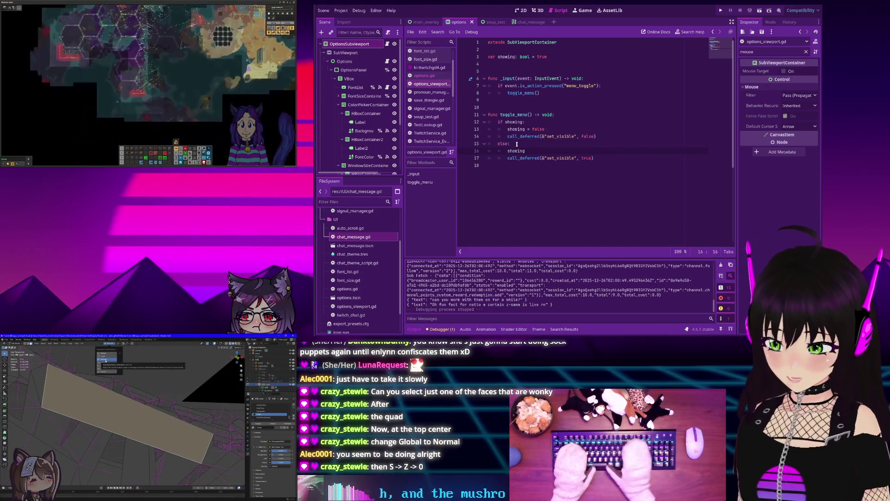
{"action": "type", "text": " = true"}
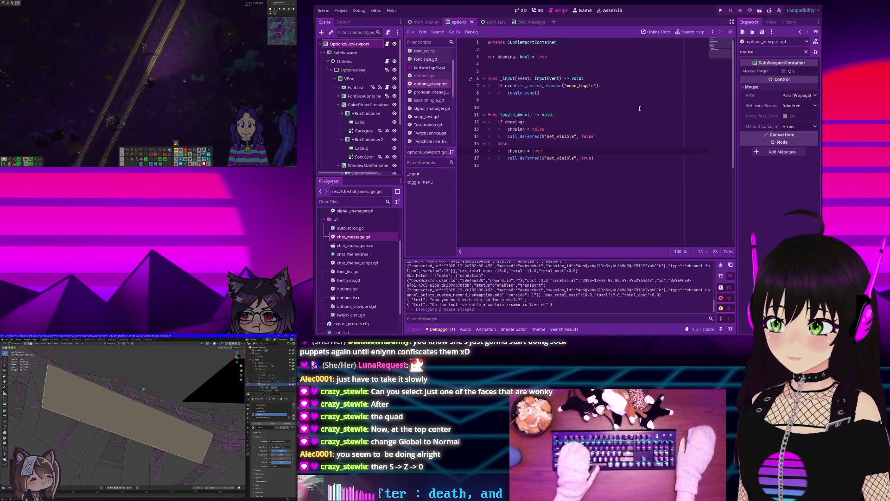
{"action": "left_click", "coordinate": [720, 12]}
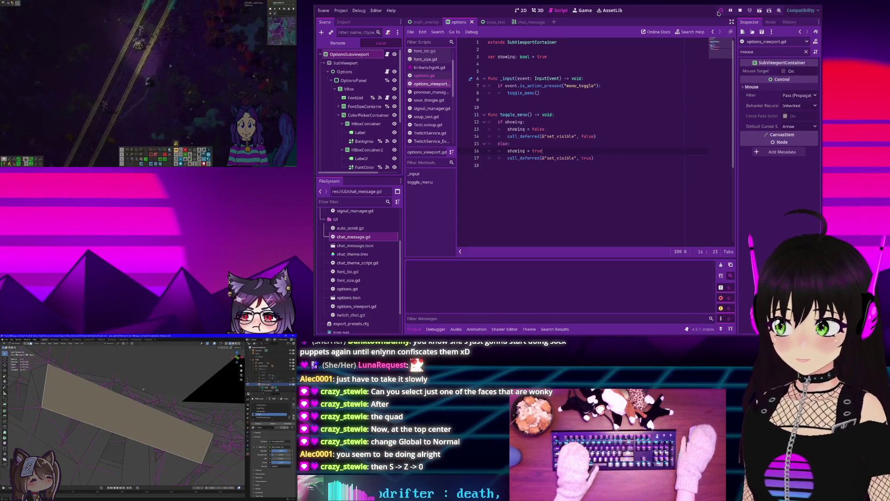
Test the options panel toggle, stop the run, and start a print call at the top of toggle_menu.
{"action": "key", "text": "Escape"}
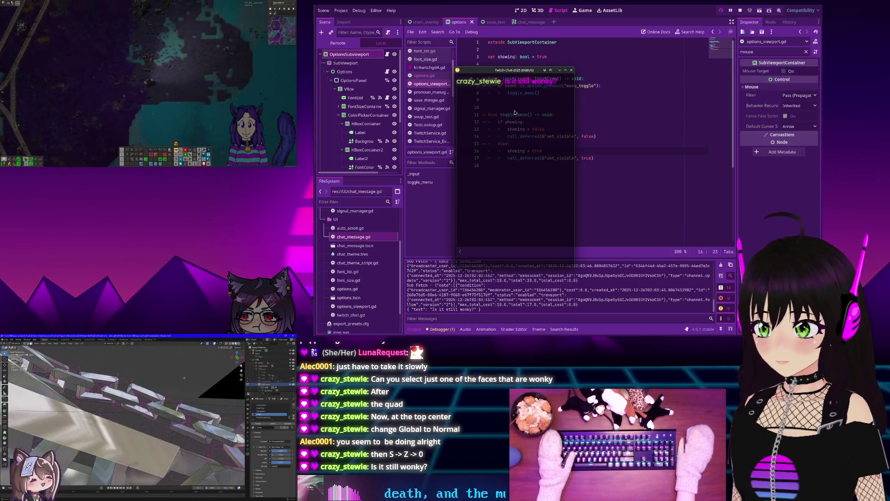
{"action": "left_click", "coordinate": [739, 11]}
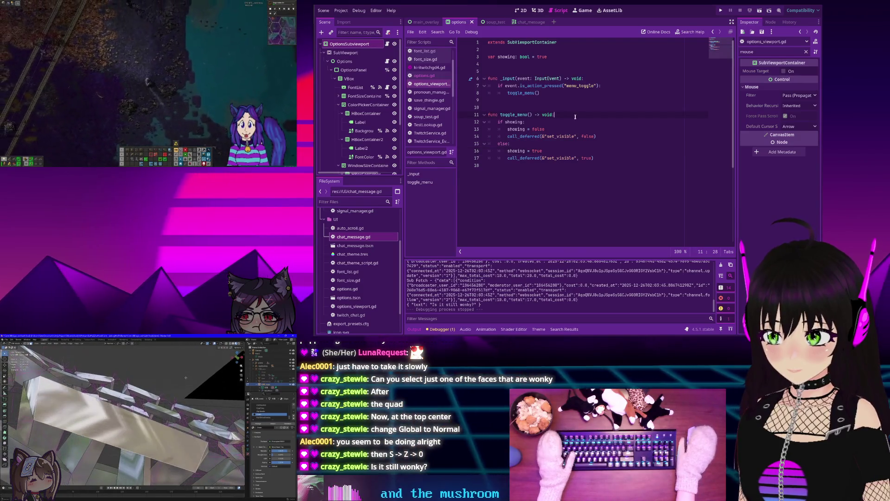
{"action": "key", "text": "Return"}
{"action": "type", "text": "r"}
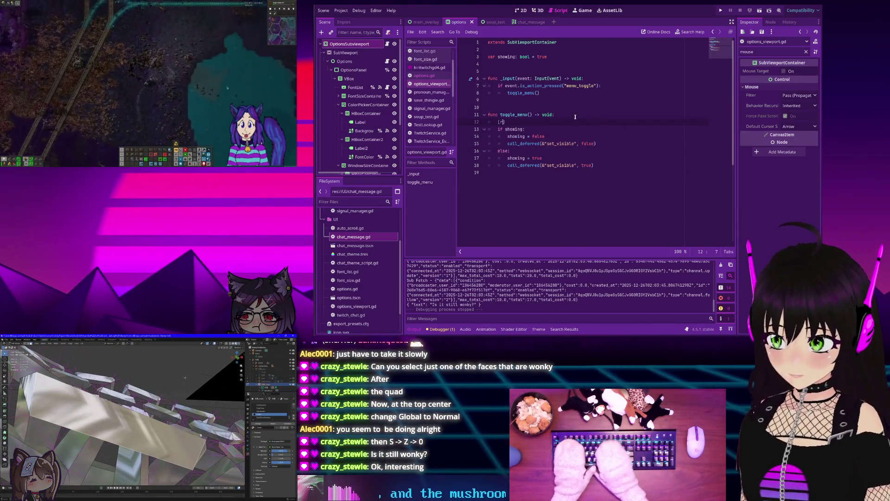
{"action": "type", "text": "]"}
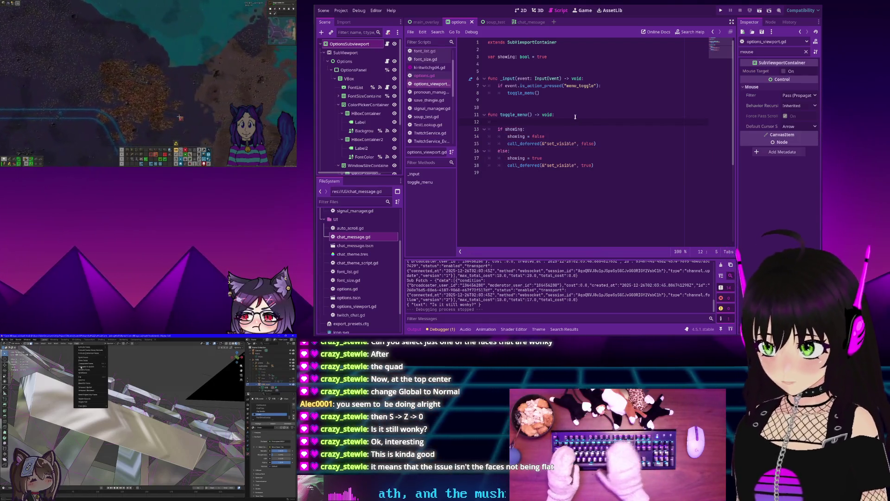
{"action": "type", "text": "pri"}
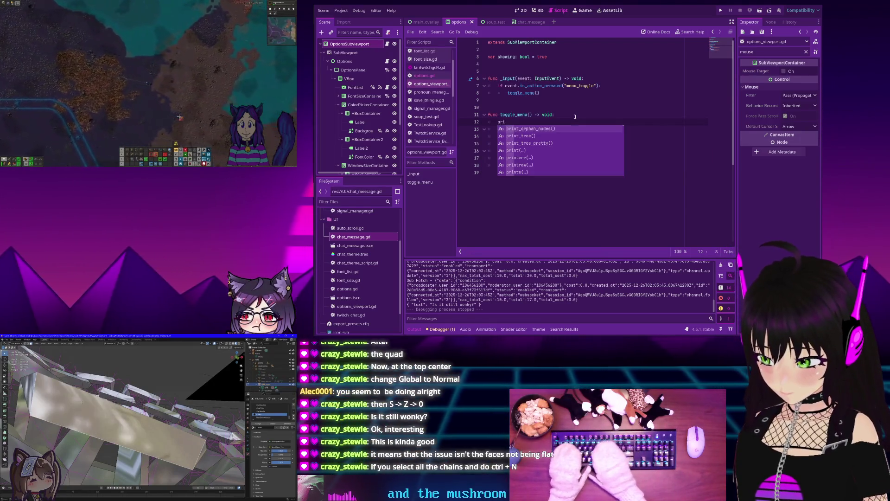
{"action": "type", "text": "nt("}
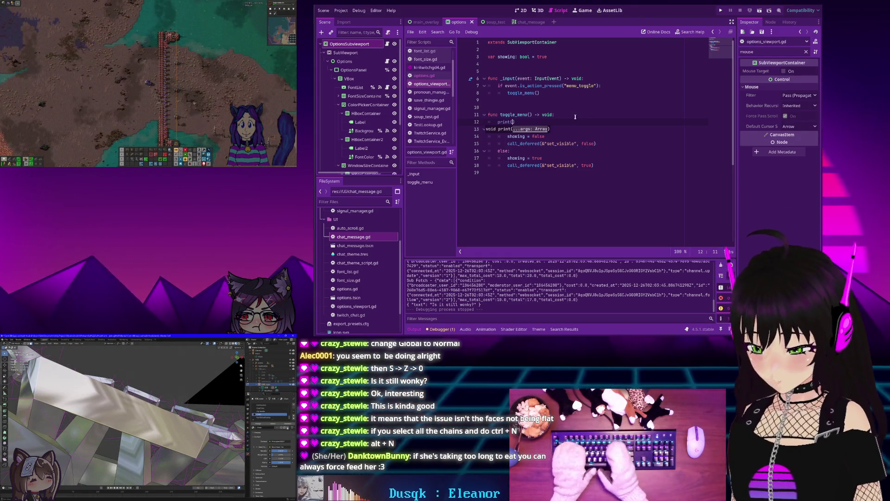
Fix the toggle_menu print message, rerun the overlay, hide the Options panel, then stop the game.
{"action": "key", "text": "BackSpace"}
{"action": "key", "text": "BackSpace"}
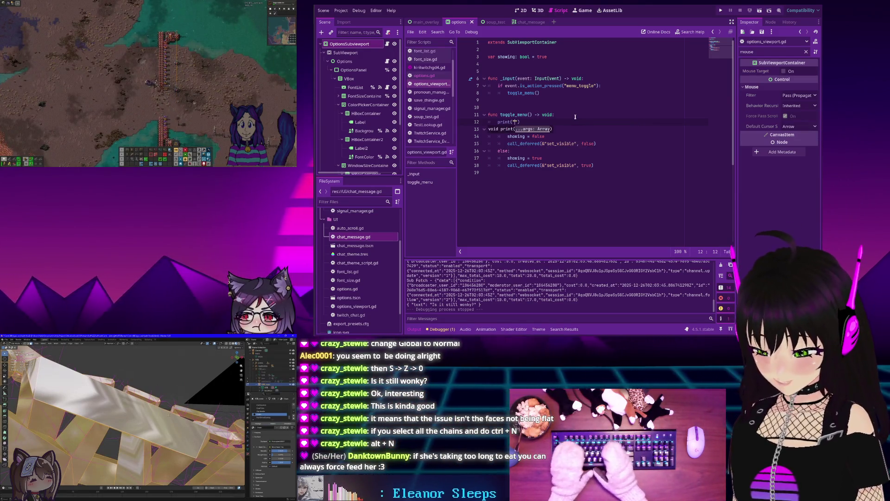
{"action": "type", "text": "glemen"}
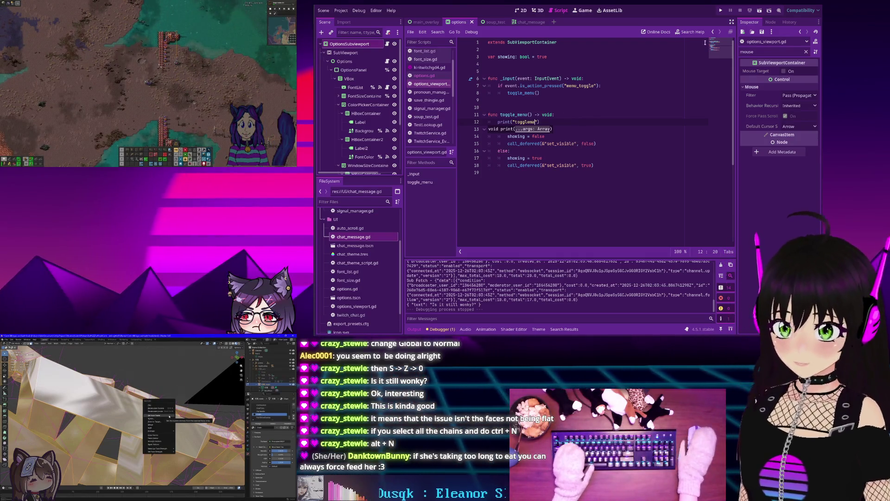
{"action": "left_click", "coordinate": [720, 10]}
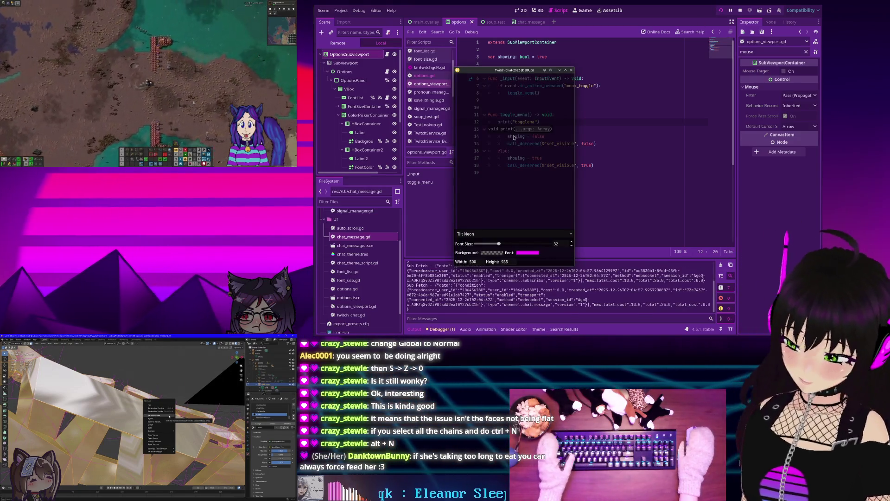
{"action": "key", "text": "Escape"}
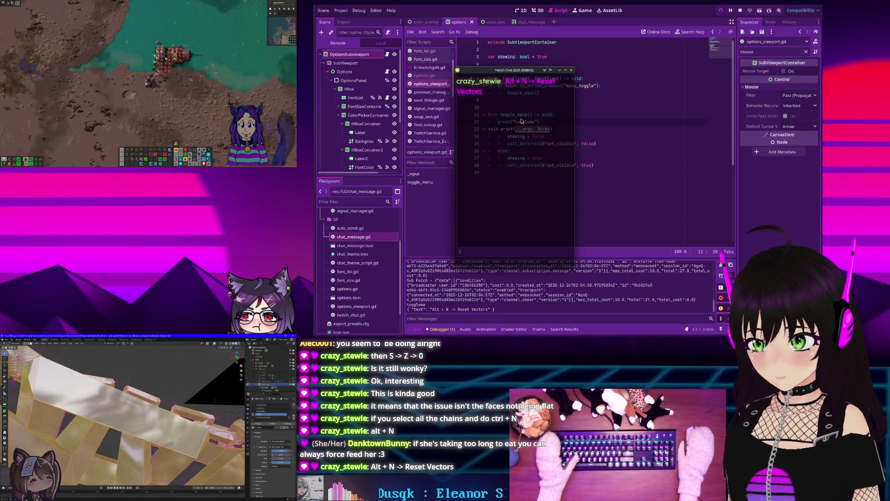
{"action": "left_click", "coordinate": [737, 11]}
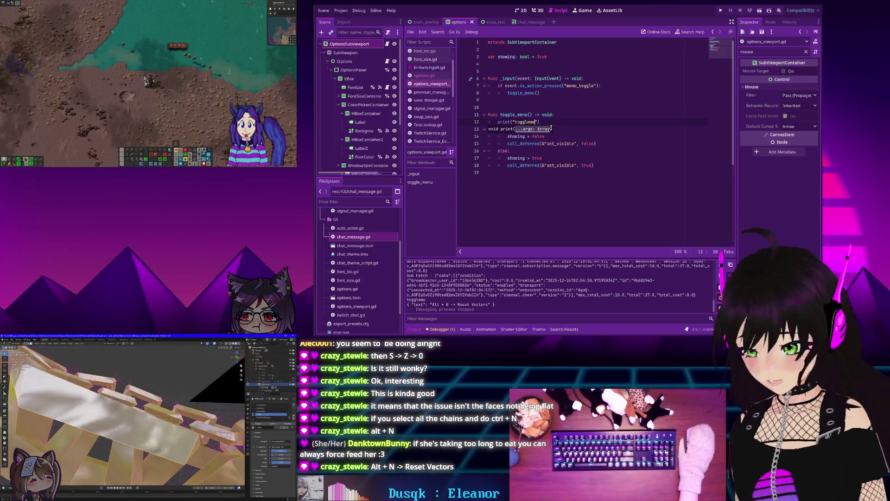
{"action": "key", "text": "End"}
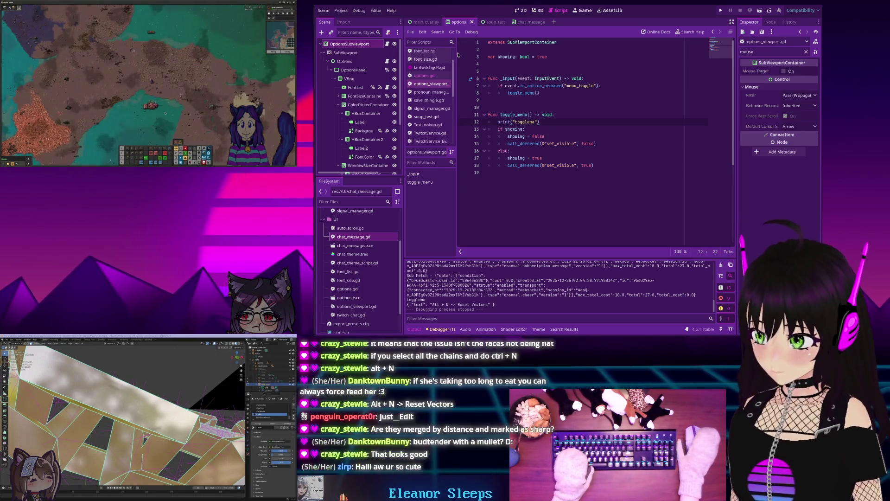
{"action": "mouse_move", "coordinate": [511, 94]}
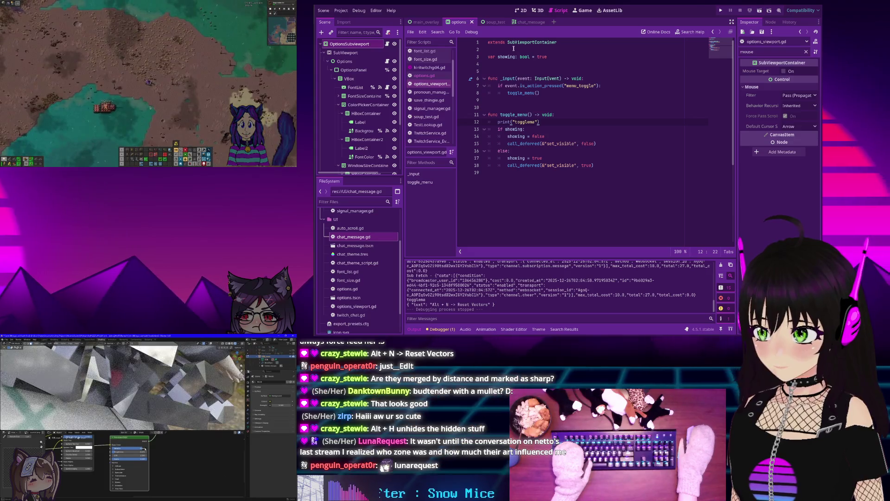
In main_overlay, set the Options node to Access as Unique Name and open TwitchChat's script.
{"action": "left_click", "coordinate": [421, 22]}
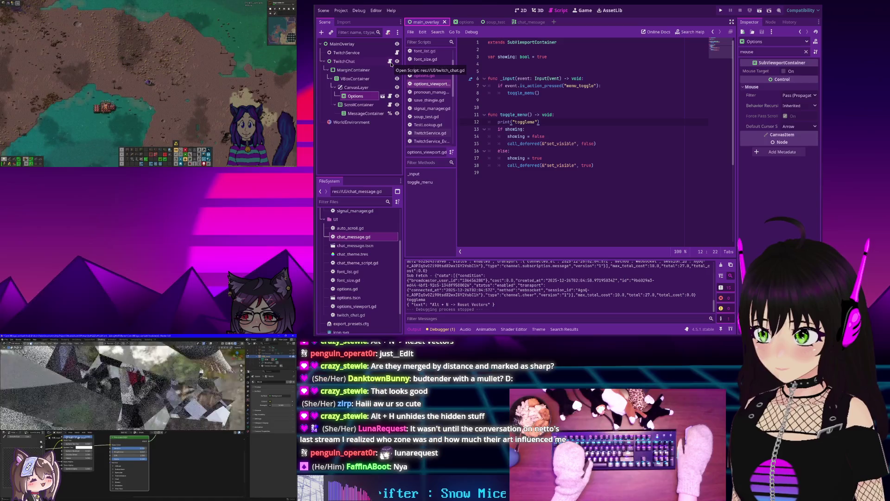
{"action": "right_click", "coordinate": [360, 96]}
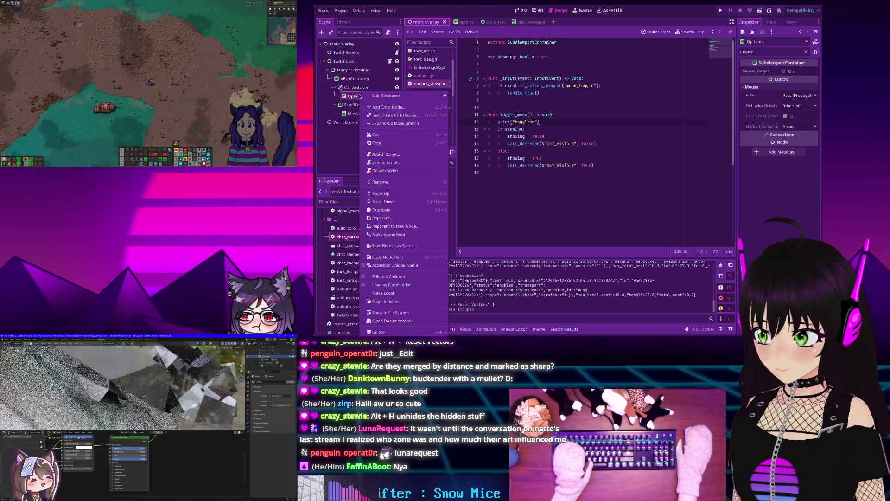
{"action": "left_click", "coordinate": [390, 264]}
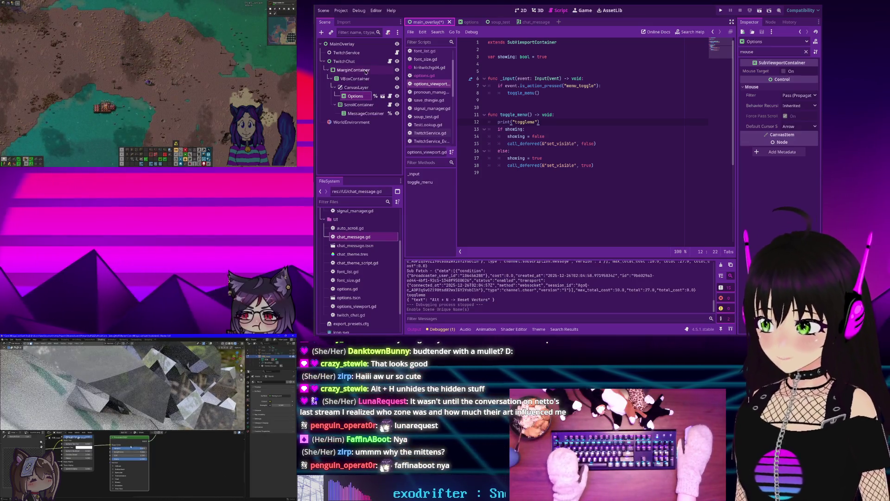
{"action": "left_click", "coordinate": [389, 62]}
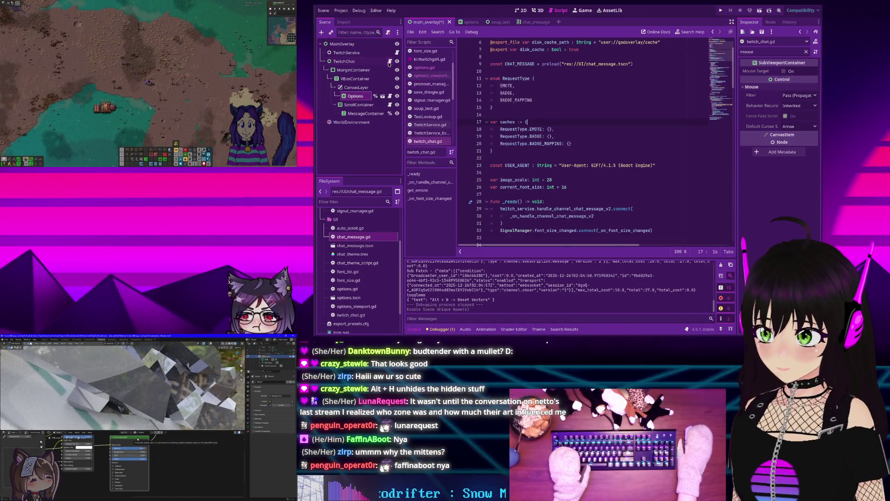
{"action": "scroll", "coordinate": [522, 120], "scroll_direction": "up", "scroll_amount": 2}
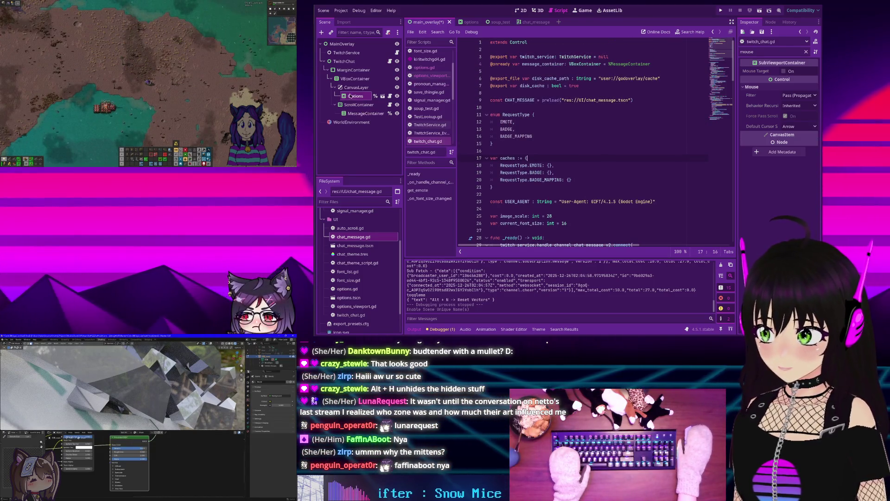
{"action": "left_click_drag", "start_coordinate": [352, 97], "coordinate": [540, 96]}
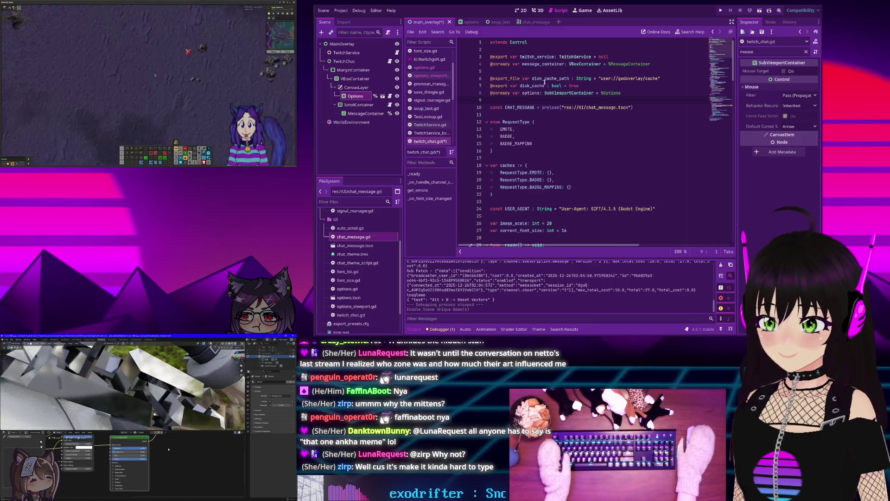
{"action": "left_click", "coordinate": [427, 68]}
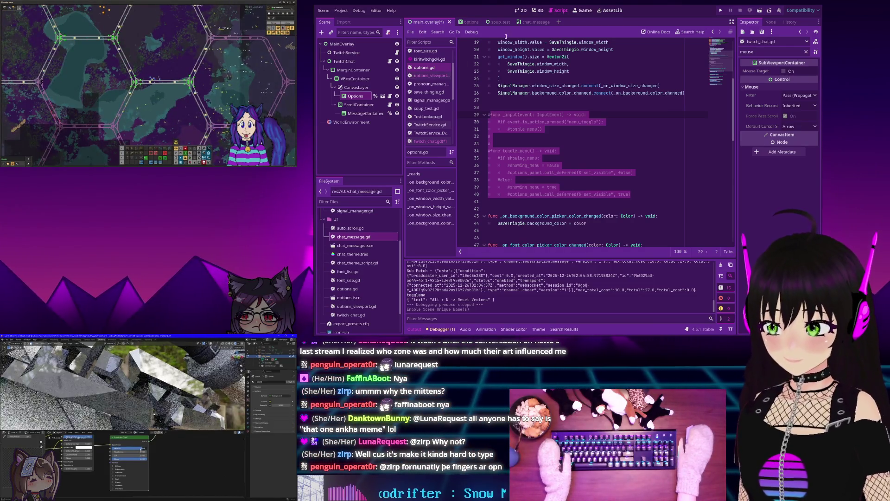
Scroll up the script list and open chat_theme_script.gd.
{"action": "scroll", "coordinate": [420, 60], "scroll_direction": "up", "scroll_amount": 2}
{"action": "scroll", "coordinate": [421, 60], "scroll_direction": "up", "scroll_amount": 1}
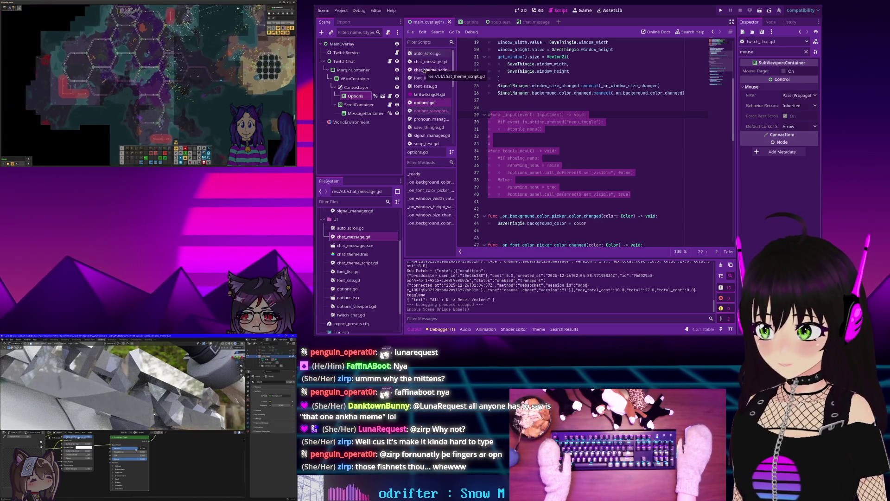
{"action": "left_click", "coordinate": [425, 70]}
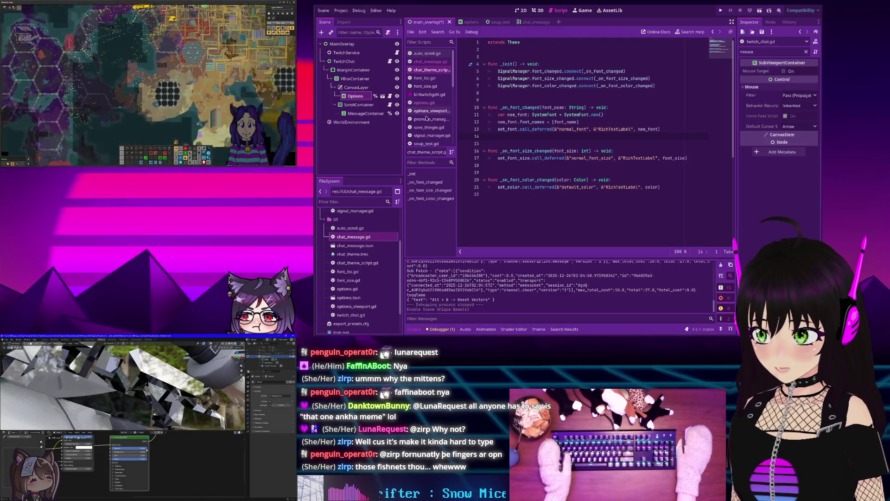
Open pronoun_manager.gd, then save_thingie.gd, from the script list.
{"action": "left_click", "coordinate": [427, 120]}
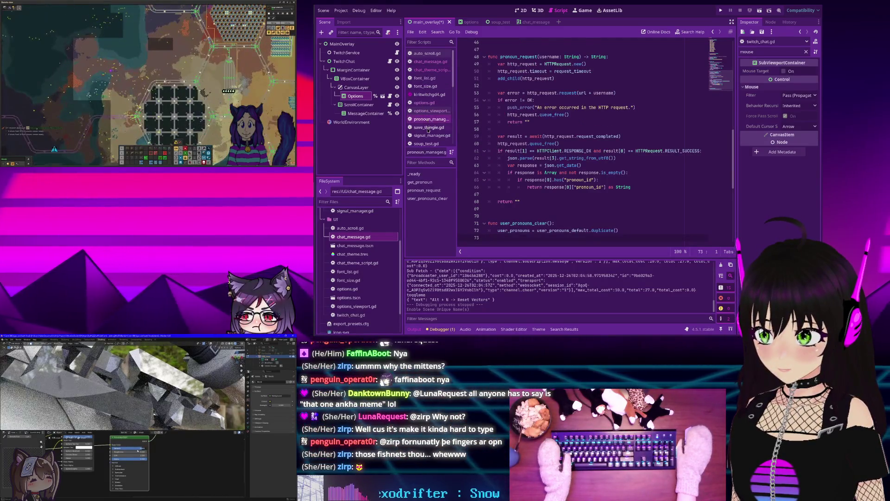
{"action": "left_click", "coordinate": [428, 128]}
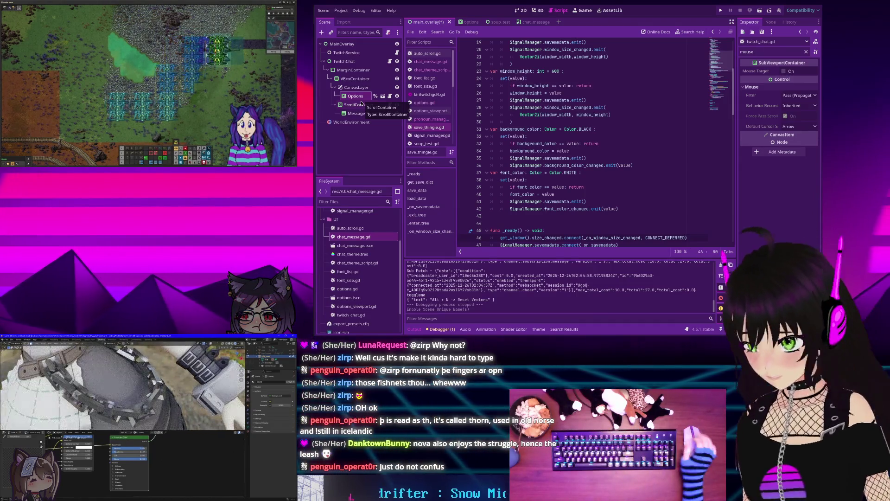
Browse through the scripts list to reach options_viewport.gd.
{"action": "left_click", "coordinate": [431, 69]}
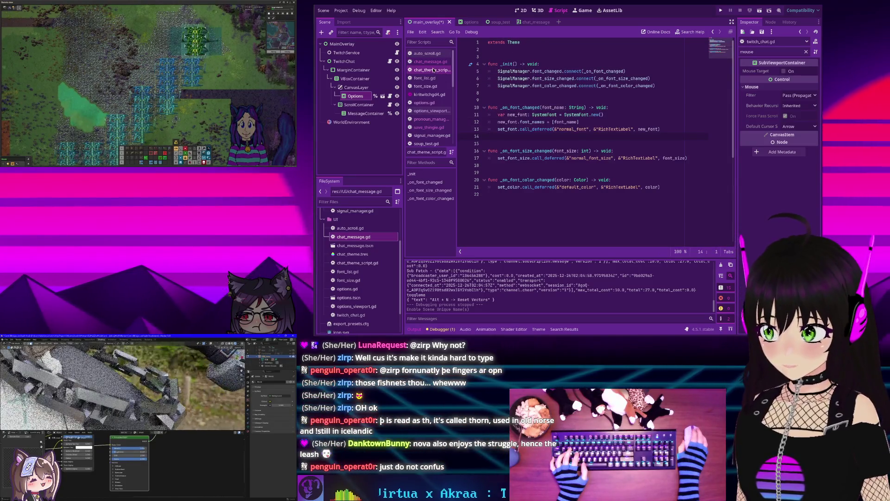
{"action": "scroll", "coordinate": [432, 88], "scroll_direction": "down", "scroll_amount": 3}
{"action": "scroll", "coordinate": [433, 112], "scroll_direction": "down", "scroll_amount": 3}
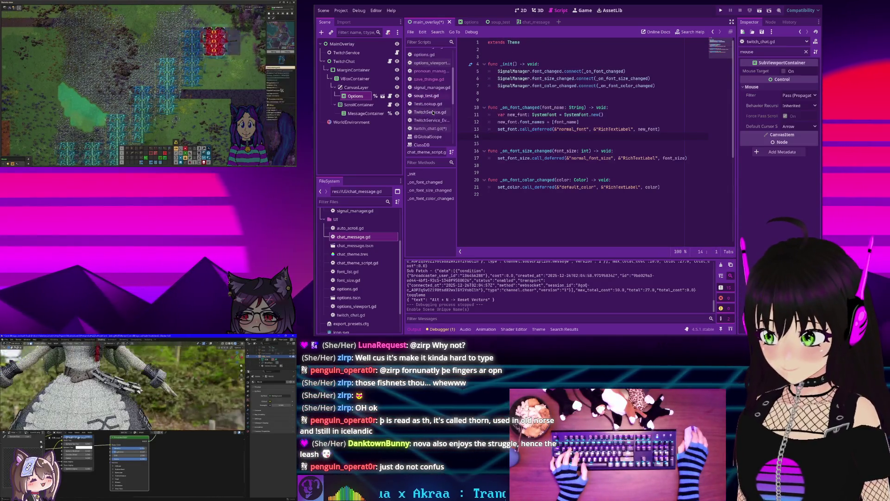
{"action": "left_click", "coordinate": [431, 129]}
{"action": "left_click", "coordinate": [431, 120]}
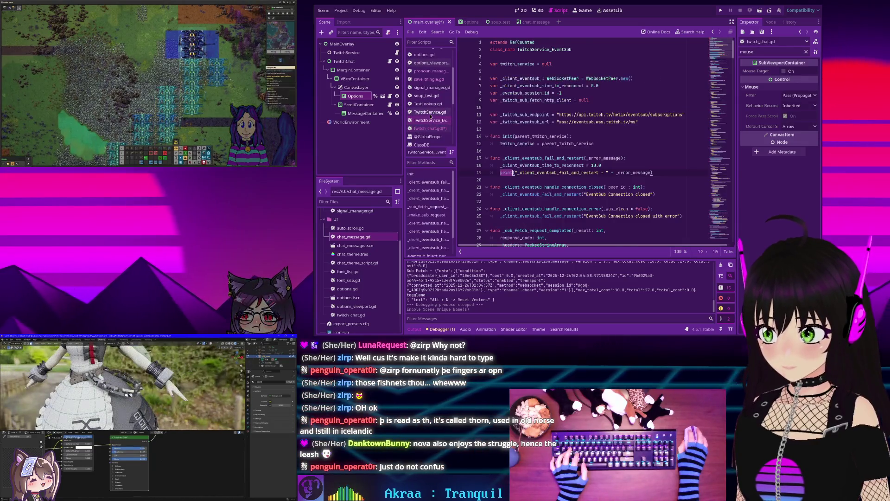
{"action": "left_click", "coordinate": [430, 112]}
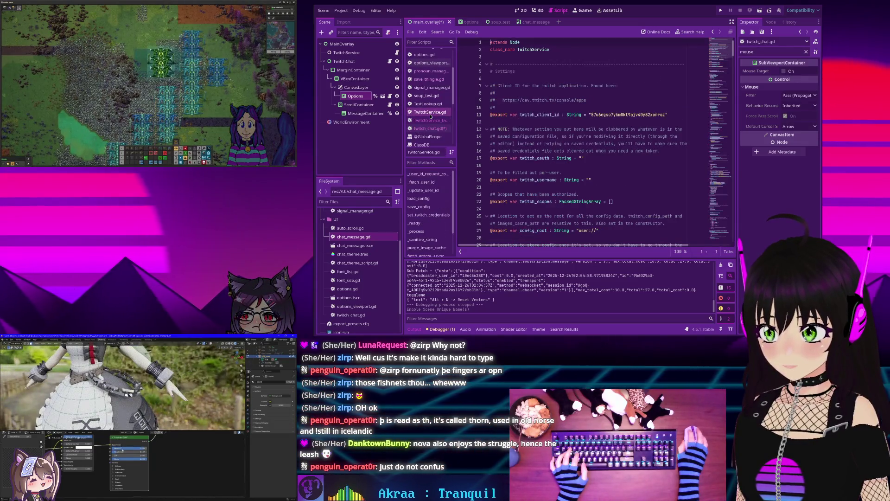
{"action": "scroll", "coordinate": [427, 84], "scroll_direction": "up", "scroll_amount": 1}
{"action": "left_click", "coordinate": [427, 76]}
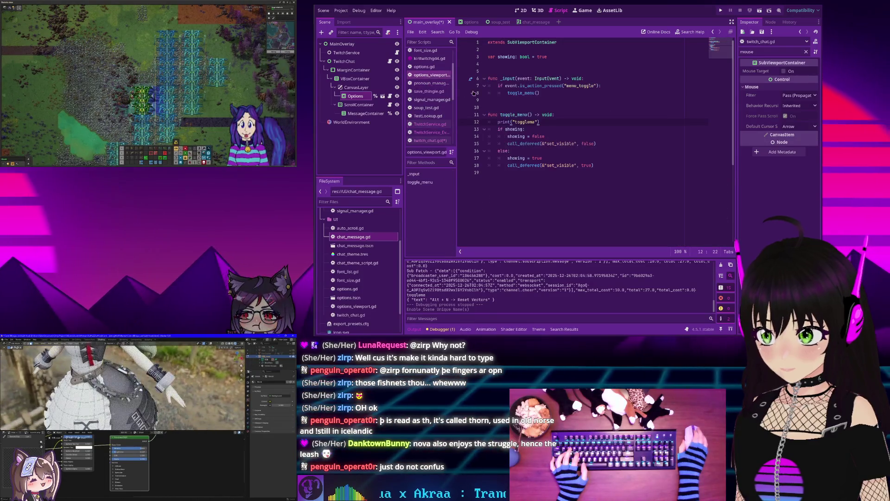
Bring the showing flag and menu toggle code from options_viewport.gd into twitch_chat.gd.
{"action": "mouse_move", "coordinate": [596, 190]}
{"action": "left_mouse_down"}
{"action": "mouse_move", "coordinate": [519, 78]}
{"action": "mouse_move", "coordinate": [487, 56]}
{"action": "left_mouse_up"}
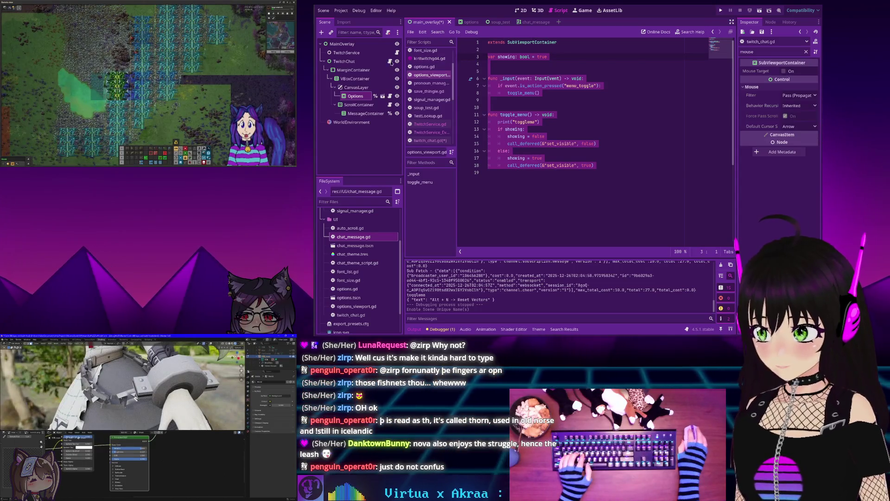
{"action": "left_click", "coordinate": [427, 140]}
{"action": "scroll", "coordinate": [596, 173], "scroll_direction": "down", "scroll_amount": 5}
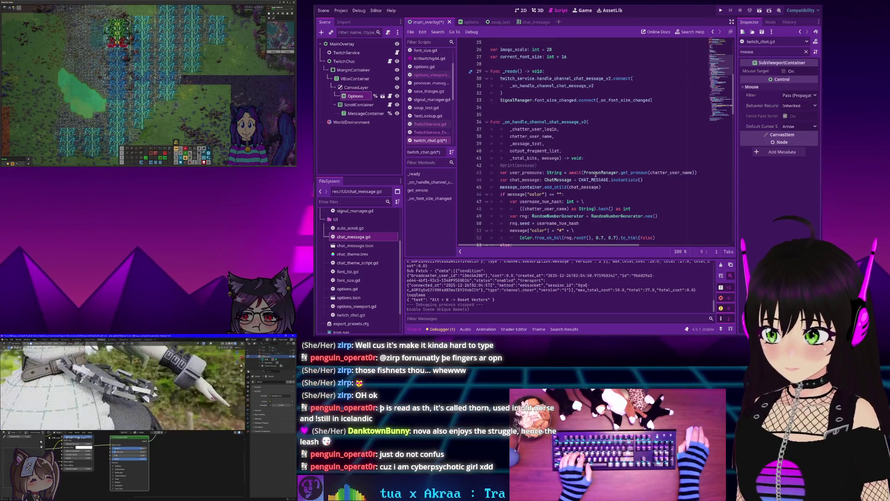
{"action": "scroll", "coordinate": [495, 149], "scroll_direction": "up", "scroll_amount": 2}
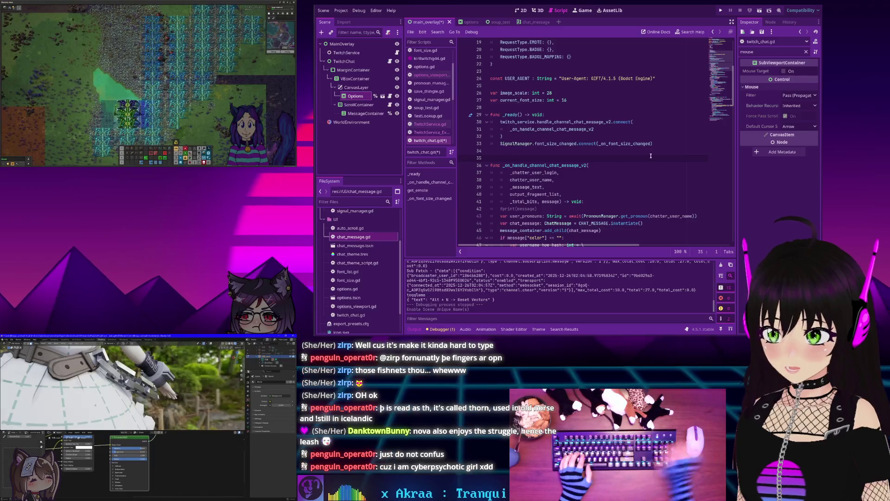
{"action": "key", "text": "Return"}
{"action": "key", "text": "Return"}
{"action": "key", "text": "Up"}
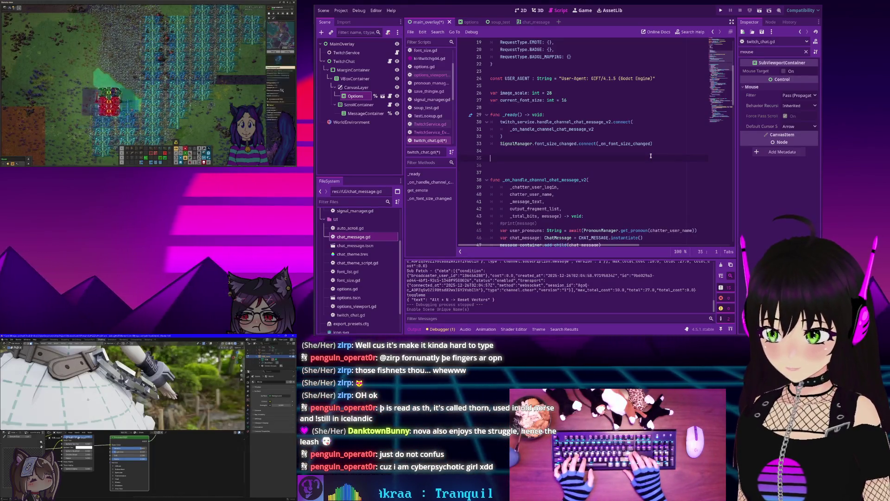
{"action": "key", "text": "ctrl+v"}
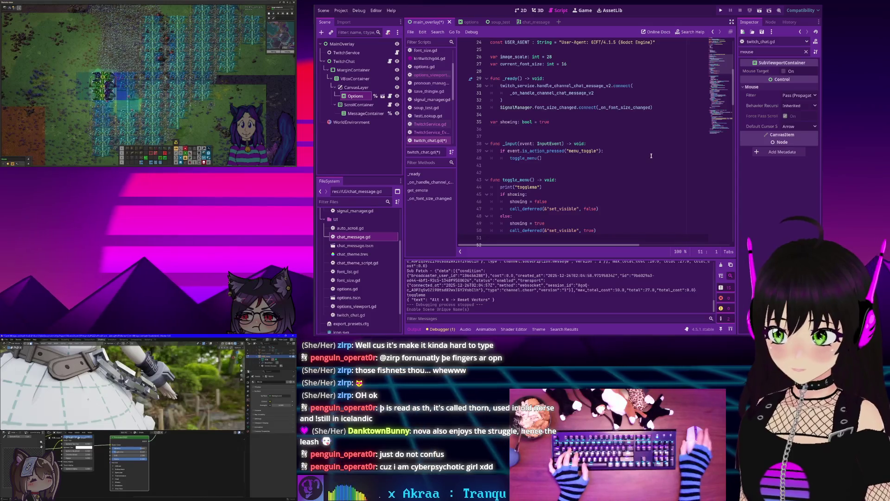
Move 'var showing: bool = true' up to empty line 9 among the top declarations and save.
{"action": "scroll", "coordinate": [564, 180], "scroll_direction": "down", "scroll_amount": 1}
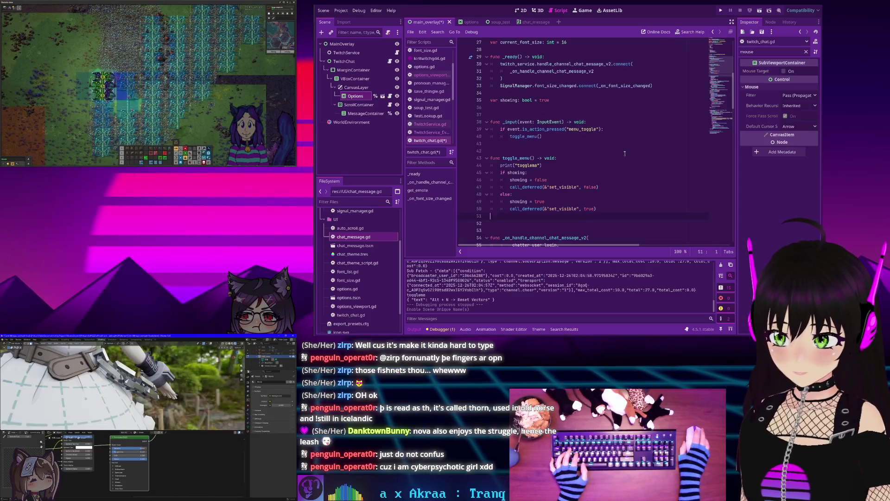
{"action": "left_click", "coordinate": [556, 165]}
{"action": "scroll", "coordinate": [546, 181], "scroll_direction": "up", "scroll_amount": 5}
{"action": "scroll", "coordinate": [546, 181], "scroll_direction": "down", "scroll_amount": 3}
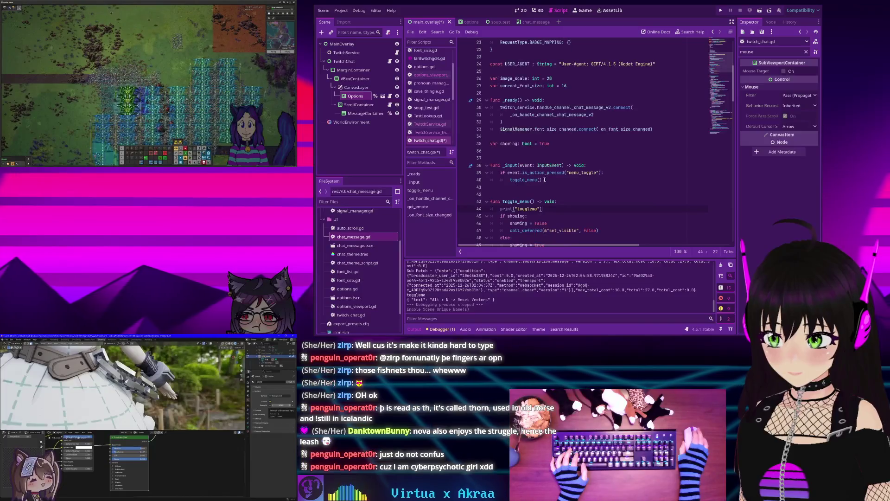
{"action": "left_click_drag", "start_coordinate": [551, 144], "coordinate": [455, 144]}
{"action": "key", "text": "ctrl+x"}
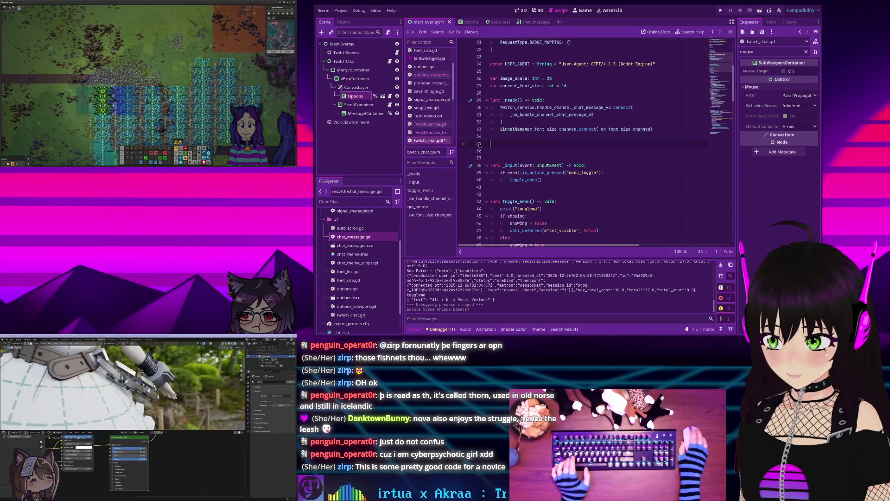
{"action": "scroll", "coordinate": [526, 70], "scroll_direction": "up", "scroll_amount": 7}
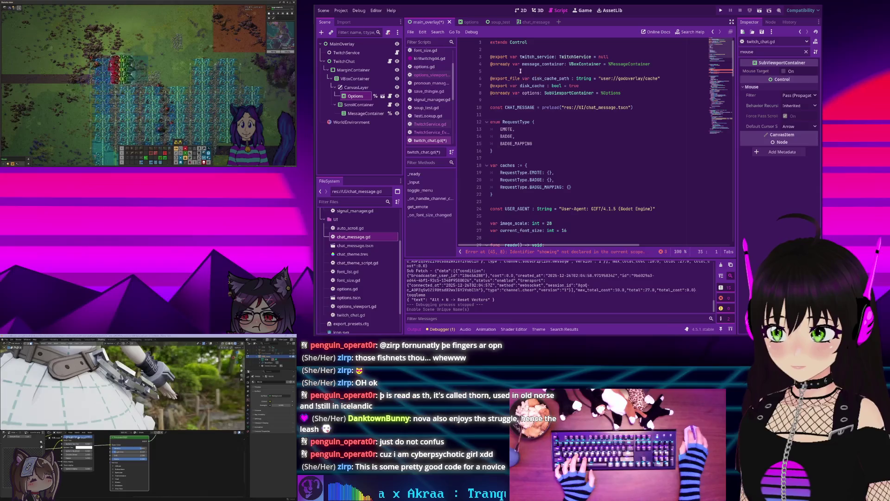
{"action": "left_click", "coordinate": [529, 101]}
{"action": "key", "text": "ctrl+v"}
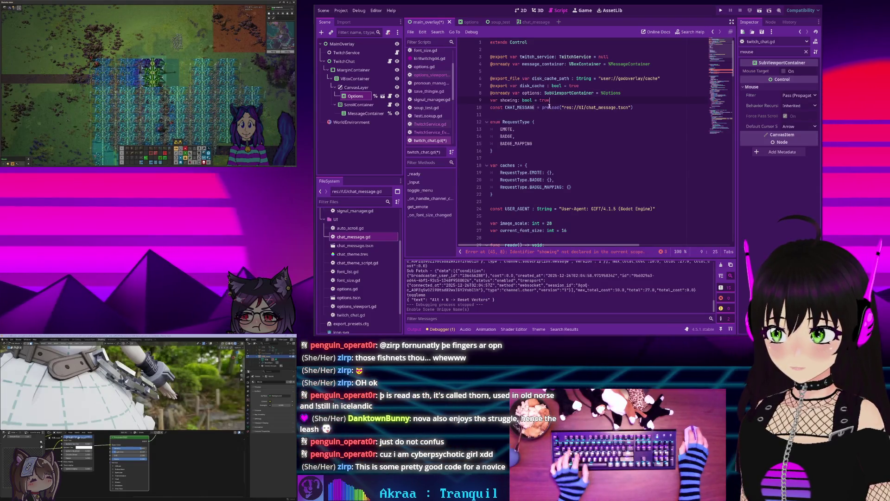
{"action": "scroll", "coordinate": [543, 107], "scroll_direction": "down", "scroll_amount": 9}
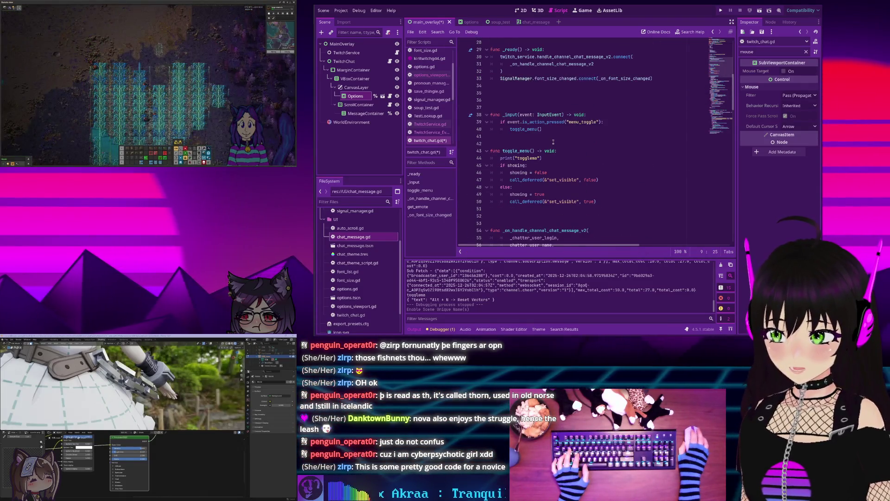
{"action": "key", "text": "ctrl+s"}
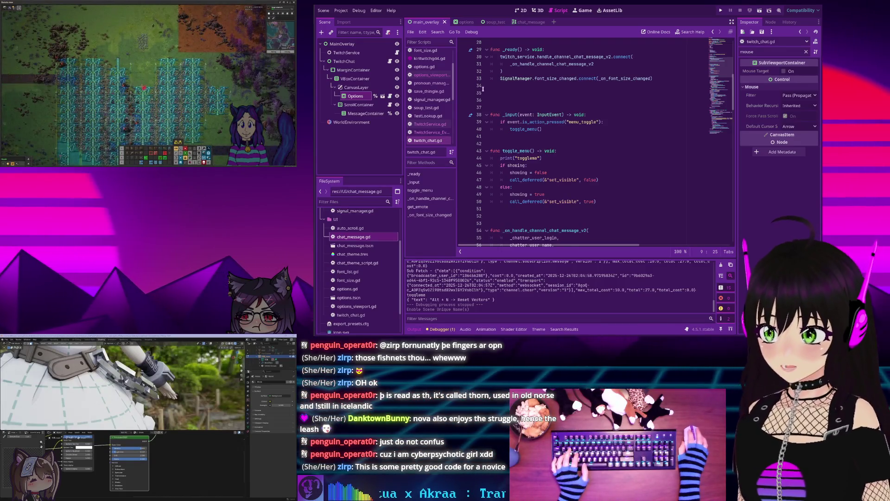
Detach OptionsSubviewport's script in the options scene, then run the overlay, toggle the menu and stop.
{"action": "left_click", "coordinate": [459, 22]}
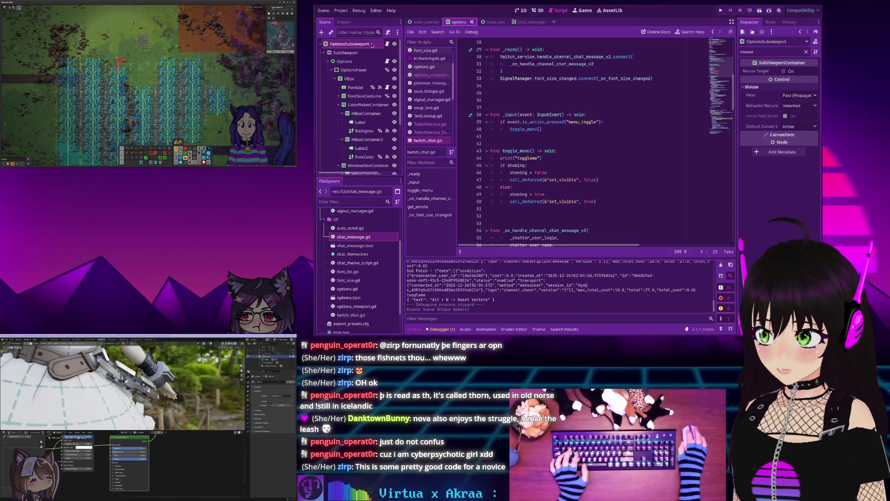
{"action": "left_click", "coordinate": [388, 32]}
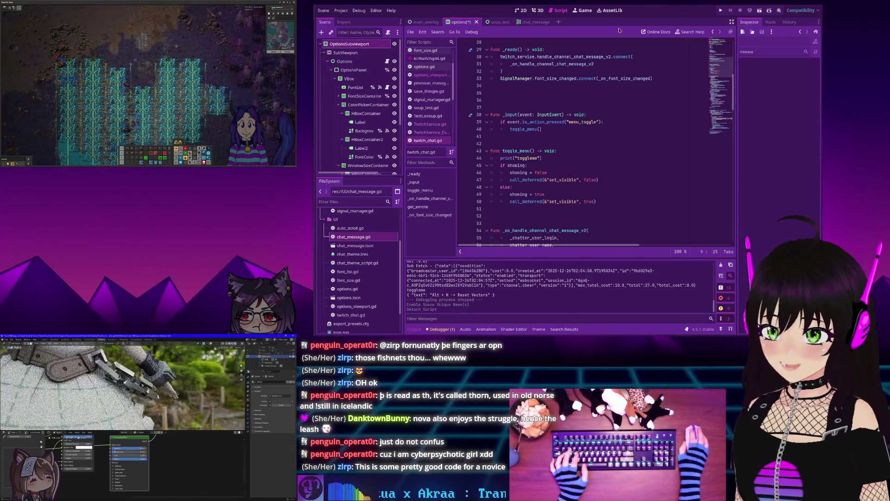
{"action": "key", "text": "F5"}
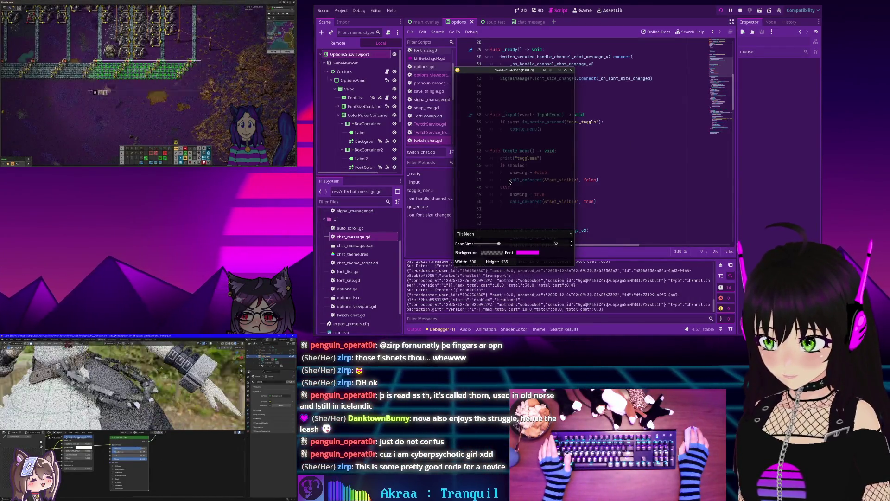
{"action": "key", "text": "Escape"}
{"action": "key", "text": "Escape"}
{"action": "key", "text": "Escape"}
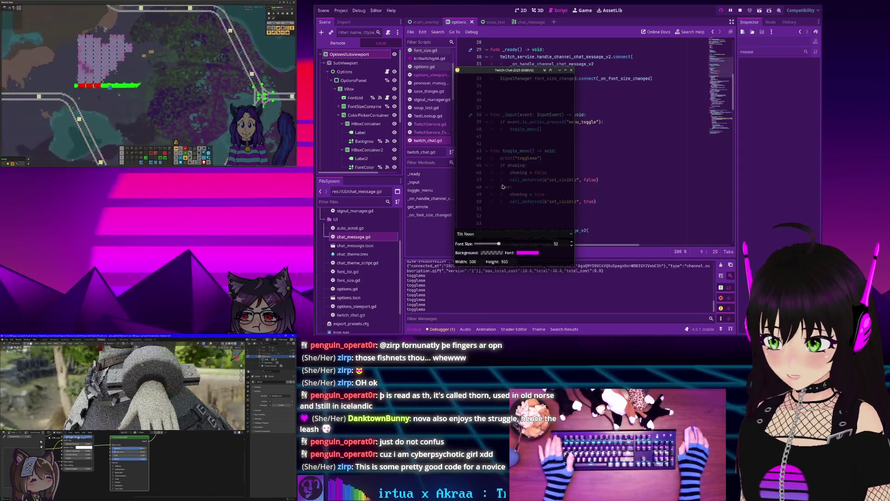
{"action": "left_click", "coordinate": [740, 11]}
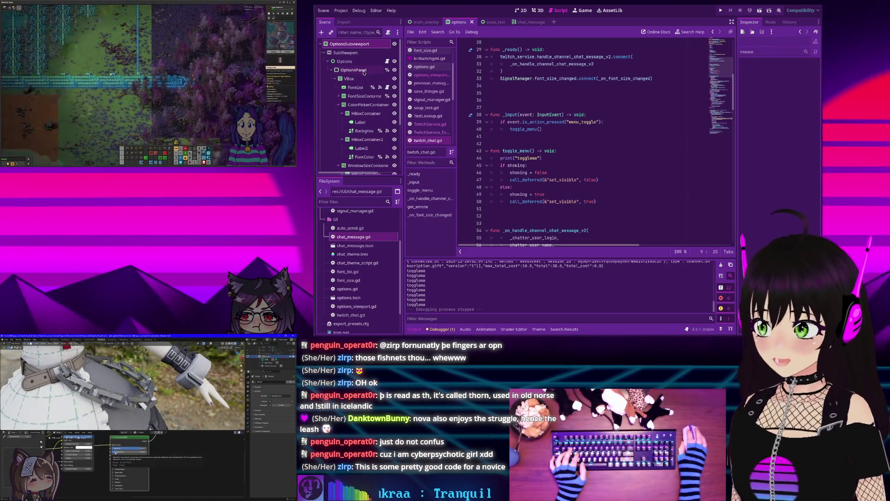
In main_overlay's twitch_chat.gd, prefix line 47's call_deferred with 'options.'.
{"action": "left_click", "coordinate": [426, 22]}
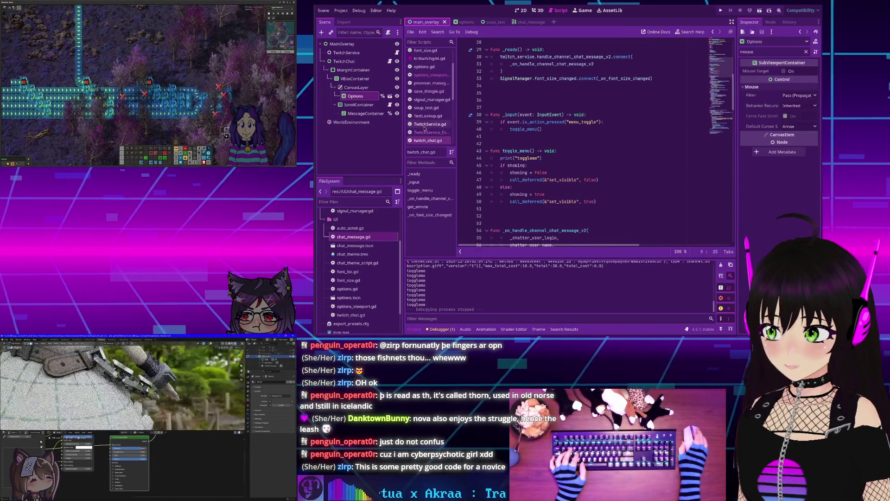
{"action": "left_click", "coordinate": [510, 179]}
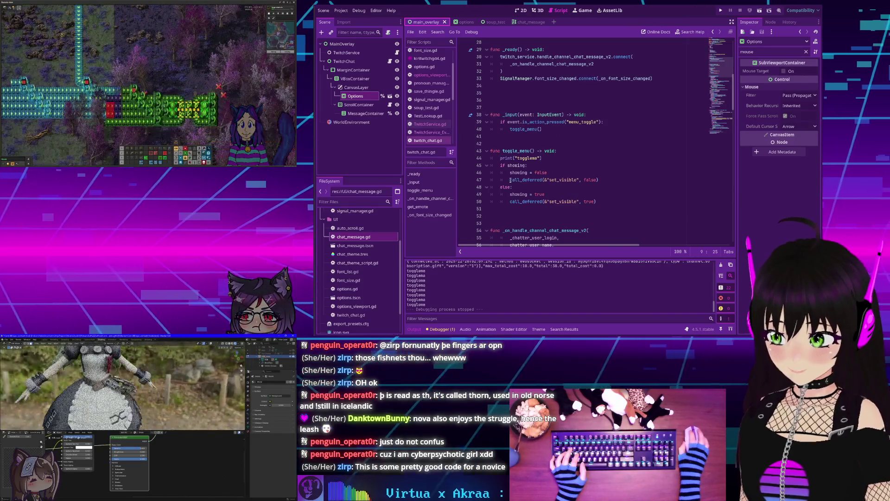
{"action": "key", "text": "ctrl+Delete"}
{"action": "type", "text": "options"}
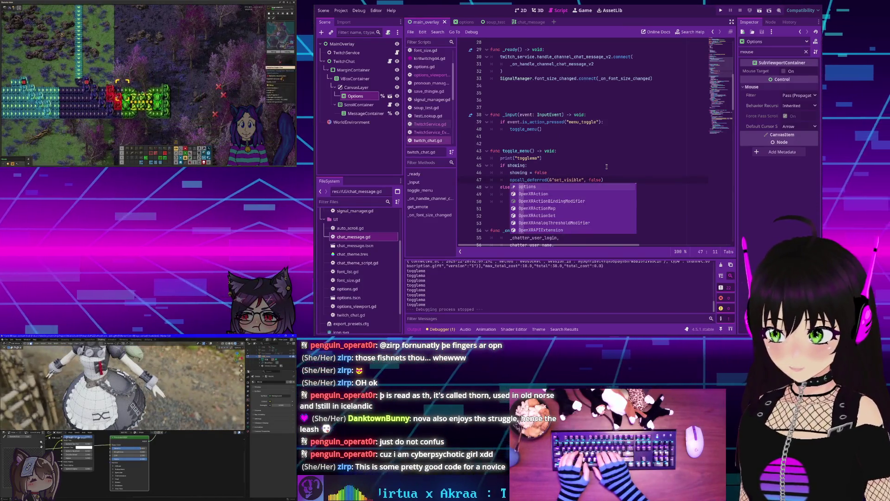
{"action": "key", "text": "ctrl+z"}
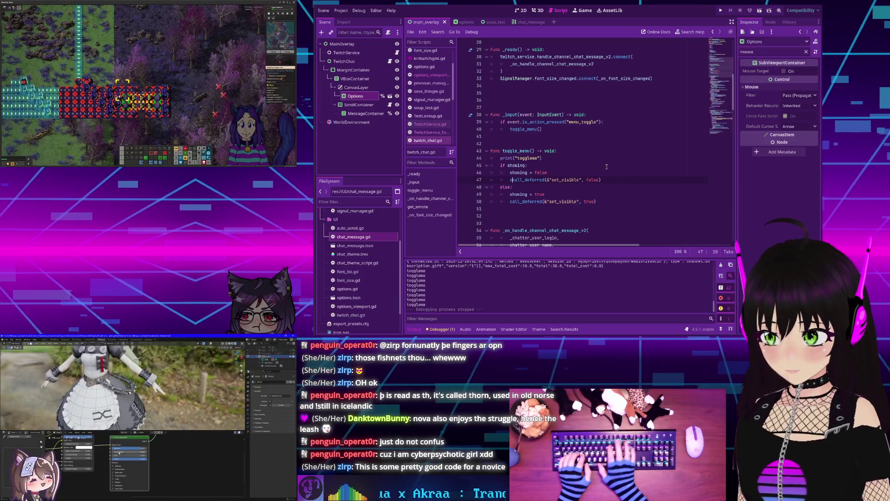
{"action": "type", "text": "options."}
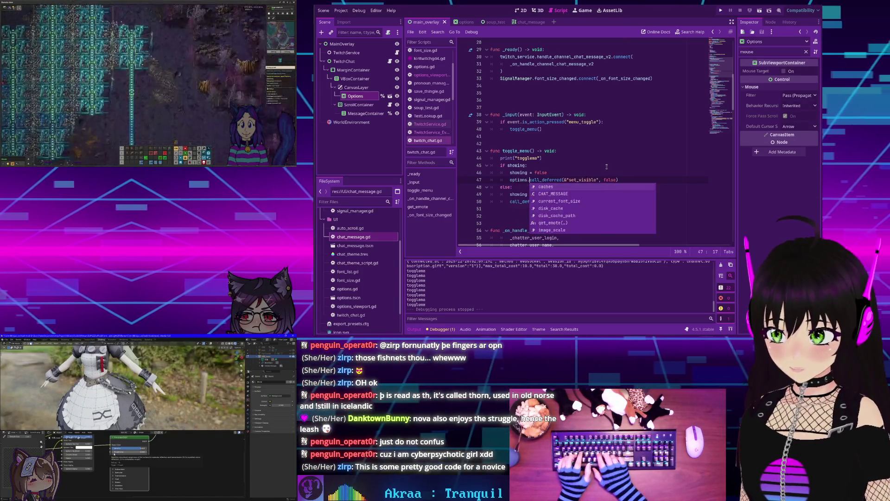
Prefix line 50's call_deferred with 'options.', save twitch_chat.gd, and run the project.
{"action": "key", "text": "Home"}
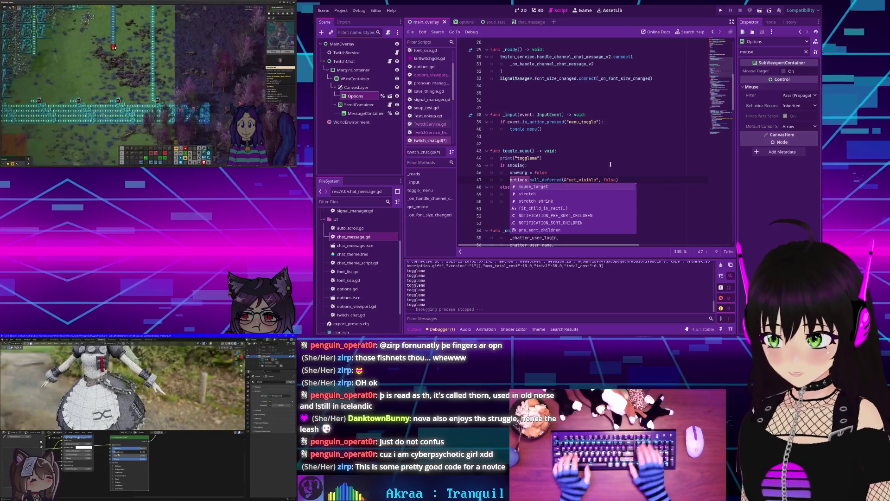
{"action": "left_click", "coordinate": [582, 160]}
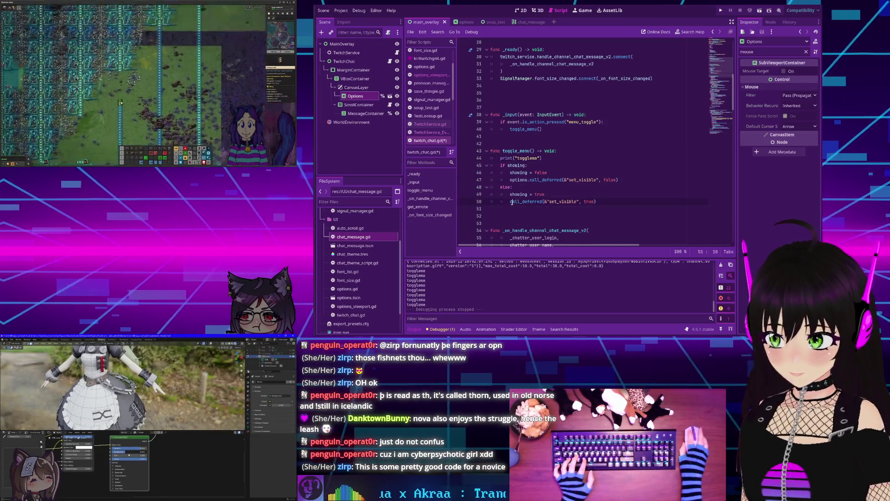
{"action": "type", "text": "options."}
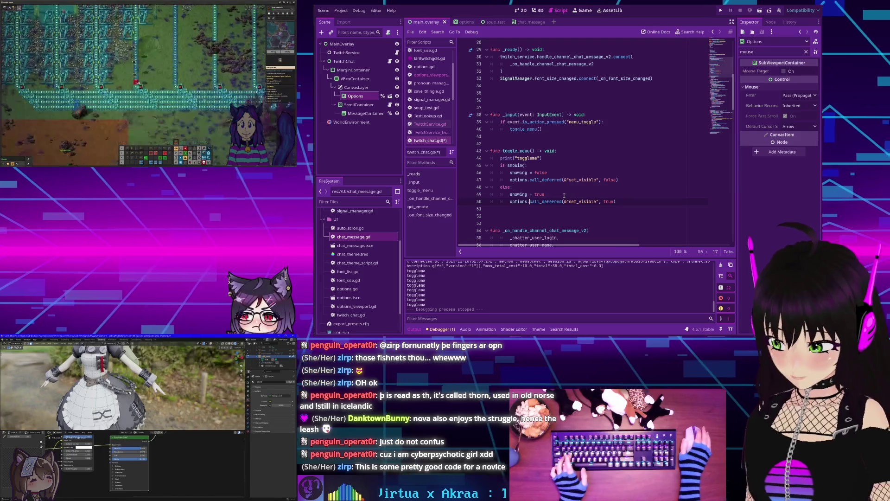
{"action": "key", "text": "ctrl+s"}
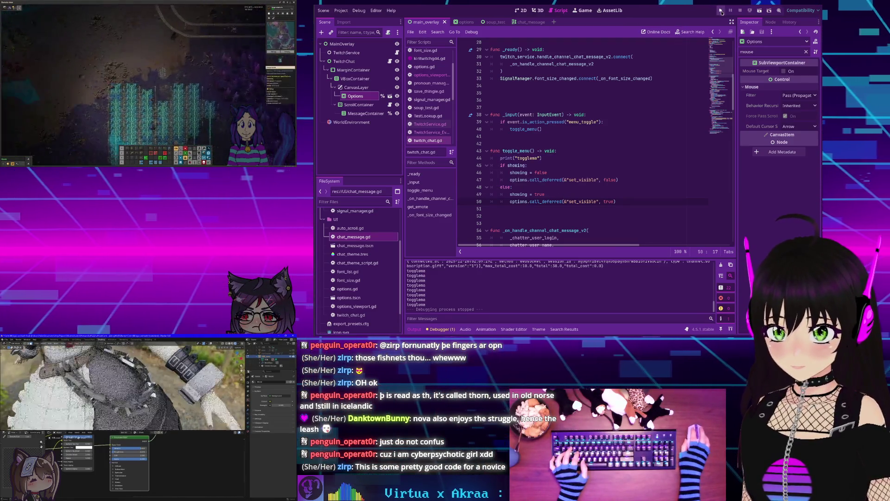
{"action": "left_click", "coordinate": [720, 10]}
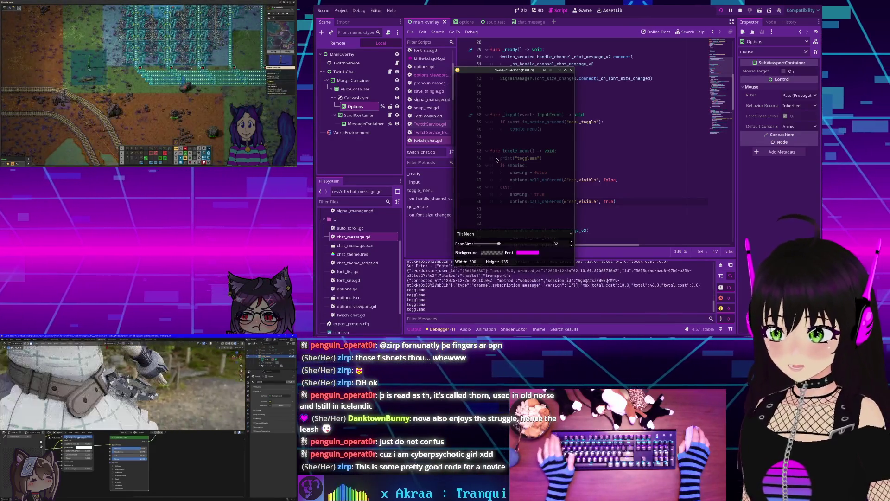
Drag the overlay's Font Size slider to 35, then hide the options panel to show chat.
{"action": "left_click", "coordinate": [499, 244]}
{"action": "left_click_drag", "start_coordinate": [499, 245], "coordinate": [511, 89]}
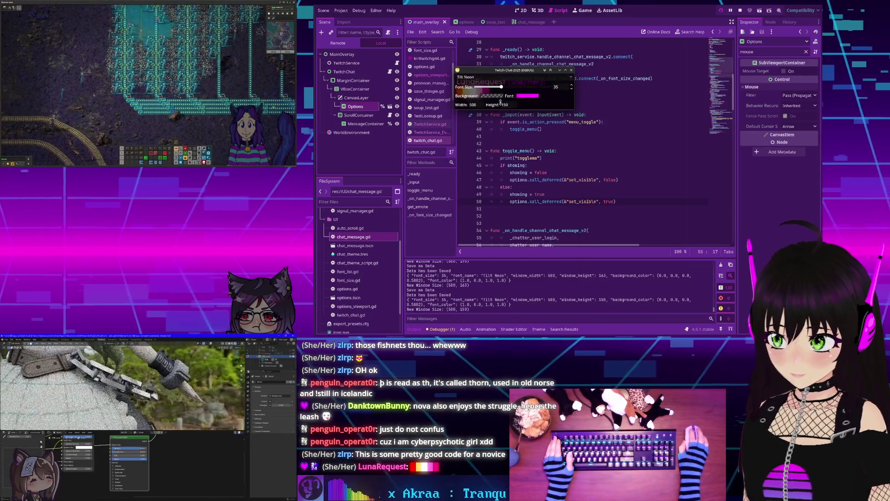
{"action": "right_click", "coordinate": [510, 90]}
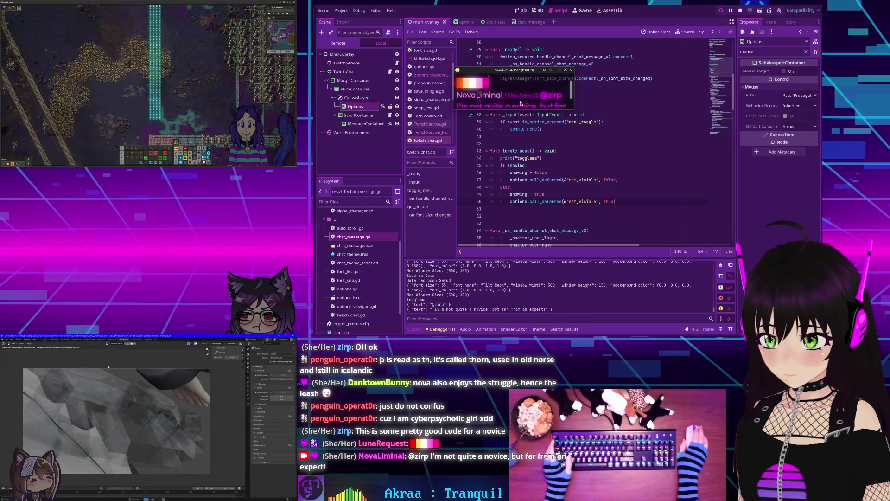
Toggle the overlay's options panel open and closed twice to check the chat behind it.
{"action": "right_click", "coordinate": [521, 98]}
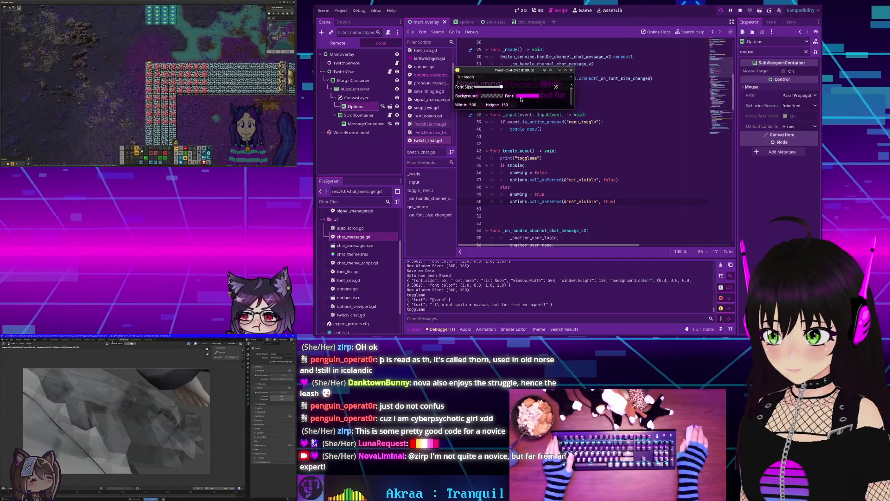
{"action": "right_click", "coordinate": [521, 99]}
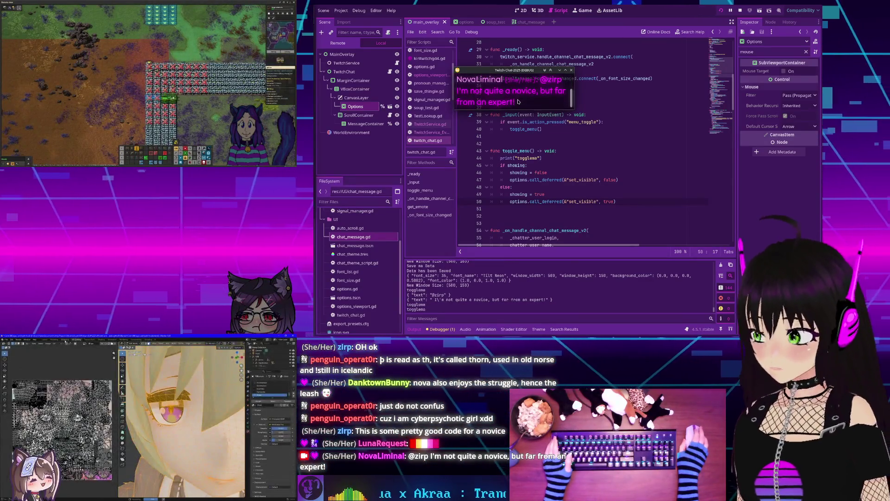
{"action": "right_click", "coordinate": [517, 102]}
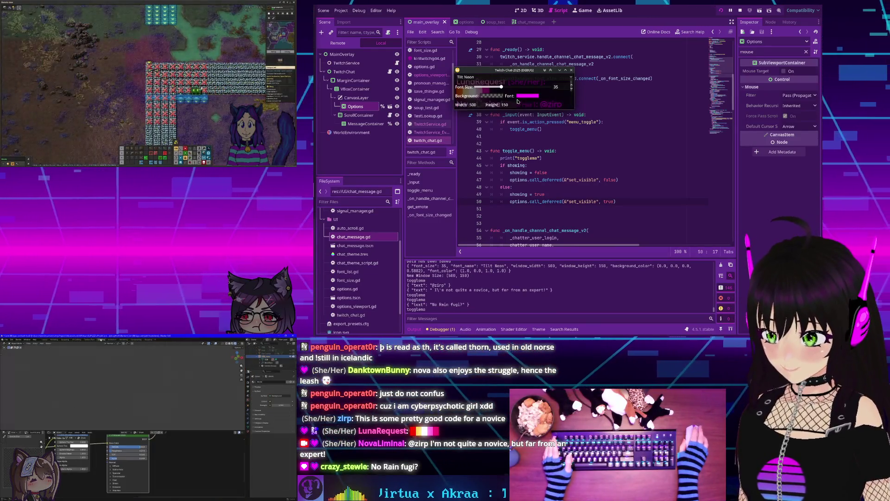
{"action": "right_click", "coordinate": [518, 102]}
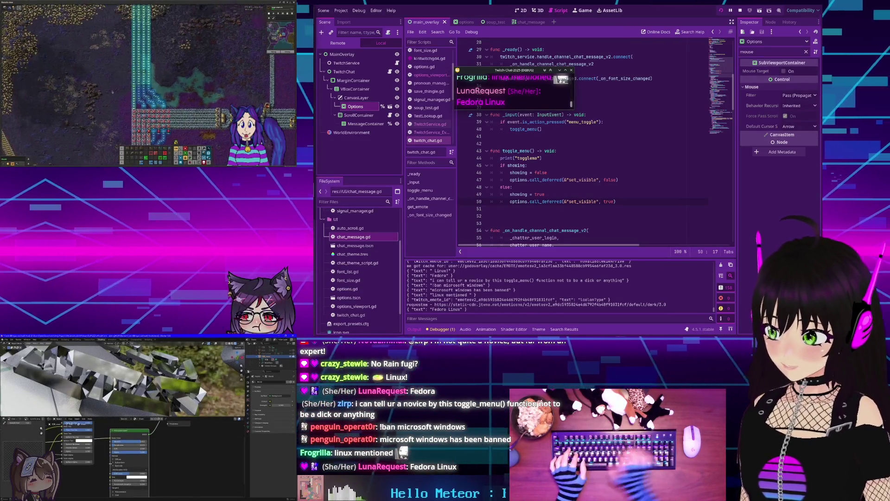
Drag the overlay window's bottom edge down to make it taller and scroll through the chat messages.
{"action": "scroll", "coordinate": [485, 96], "scroll_direction": "up", "scroll_amount": 5}
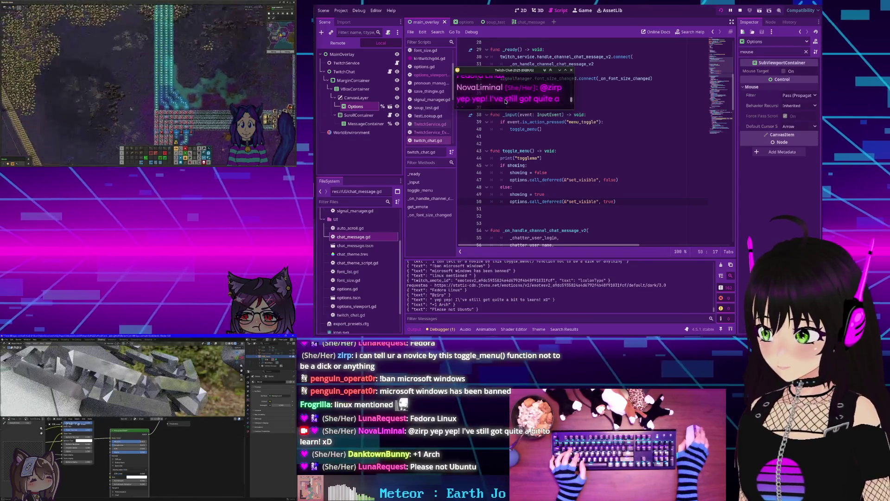
{"action": "scroll", "coordinate": [504, 100], "scroll_direction": "up", "scroll_amount": 2}
{"action": "scroll", "coordinate": [503, 101], "scroll_direction": "up", "scroll_amount": 4}
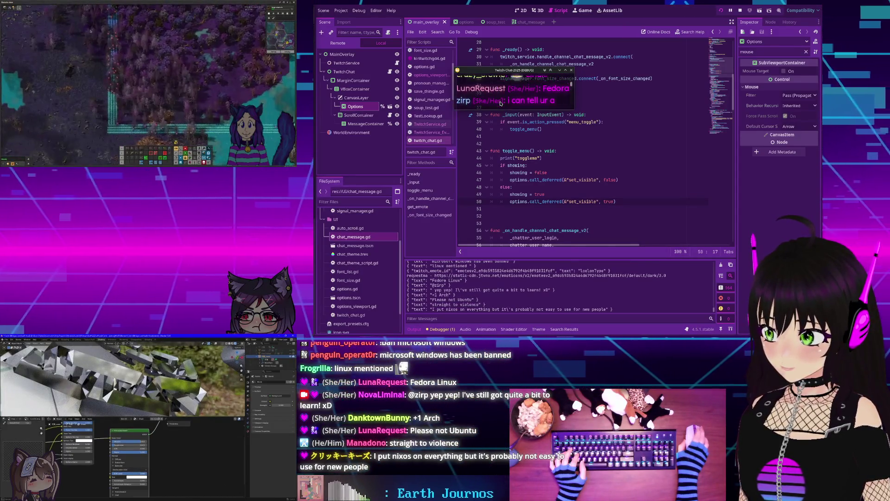
{"action": "left_click_drag", "start_coordinate": [512, 109], "coordinate": [515, 156]}
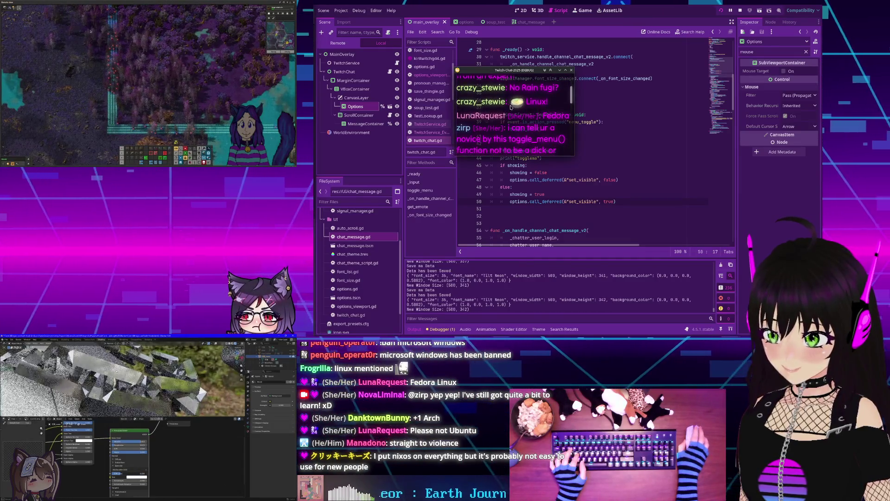
{"action": "scroll", "coordinate": [508, 107], "scroll_direction": "down", "scroll_amount": 5}
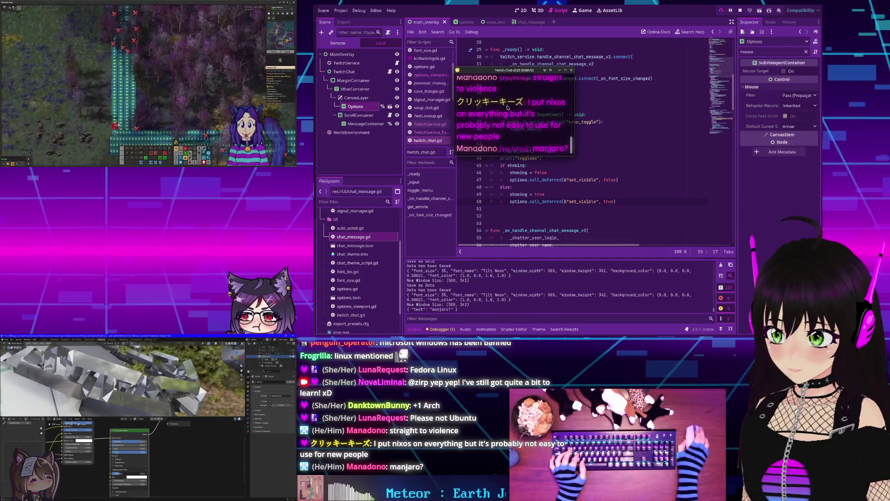
{"action": "scroll", "coordinate": [507, 108], "scroll_direction": "up", "scroll_amount": 4}
{"action": "scroll", "coordinate": [507, 108], "scroll_direction": "up", "scroll_amount": 4}
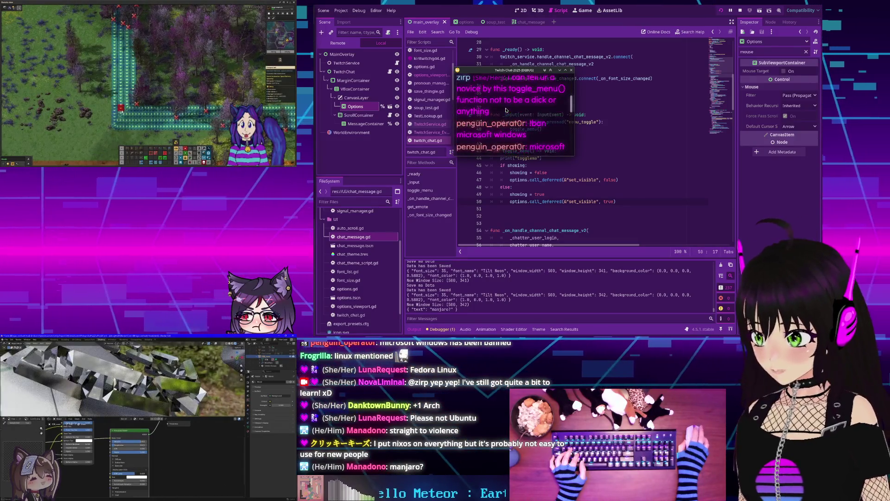
{"action": "scroll", "coordinate": [503, 111], "scroll_direction": "down", "scroll_amount": 8}
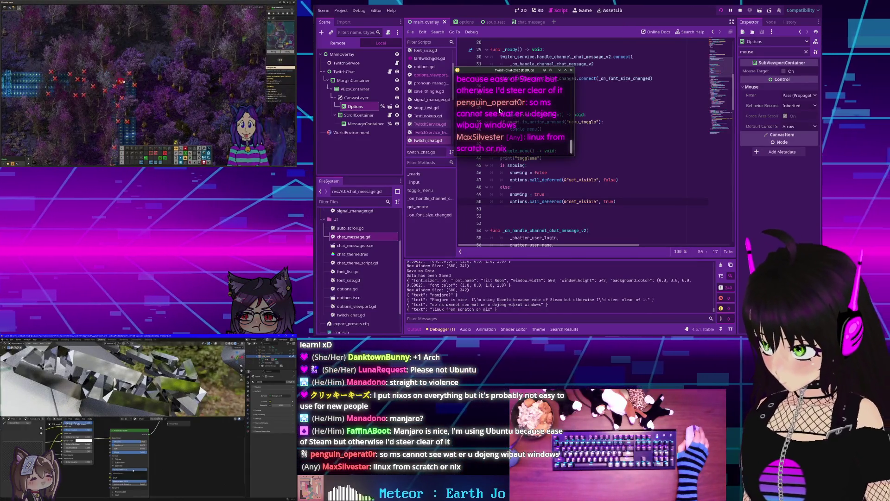
{"action": "scroll", "coordinate": [500, 114], "scroll_direction": "up", "scroll_amount": 5}
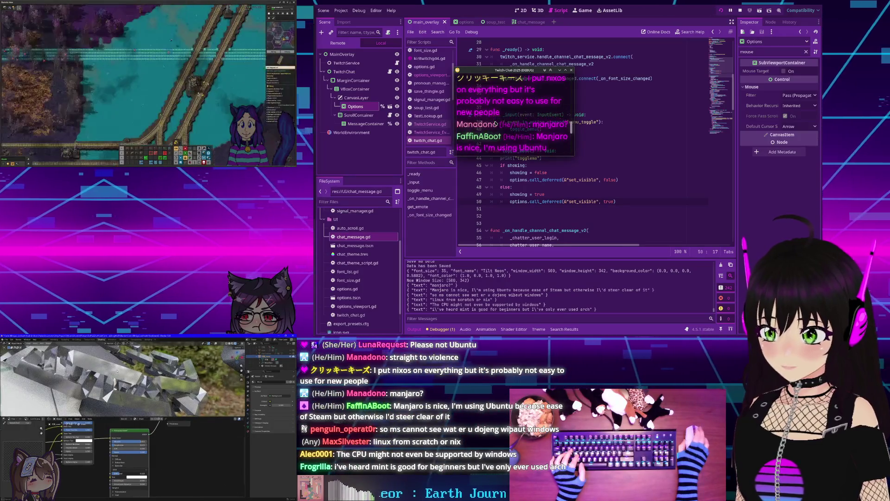
{"action": "scroll", "coordinate": [495, 123], "scroll_direction": "down", "scroll_amount": 4}
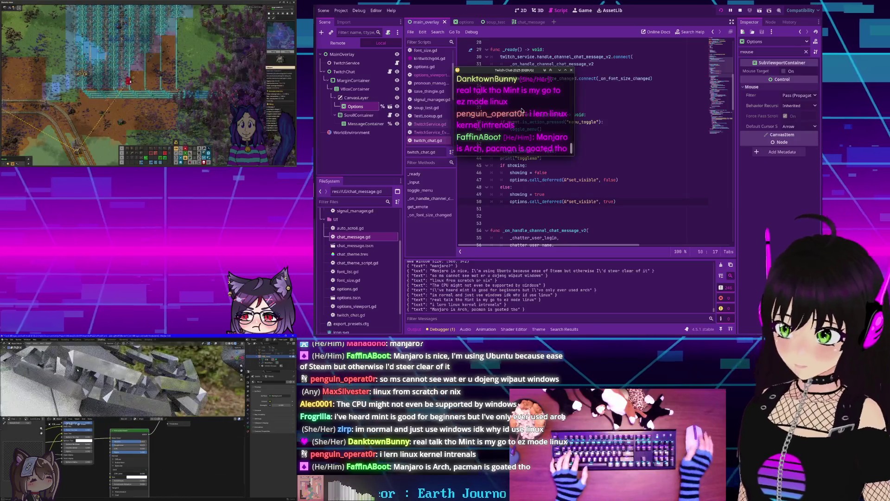
{"action": "scroll", "coordinate": [530, 133], "scroll_direction": "up", "scroll_amount": 5}
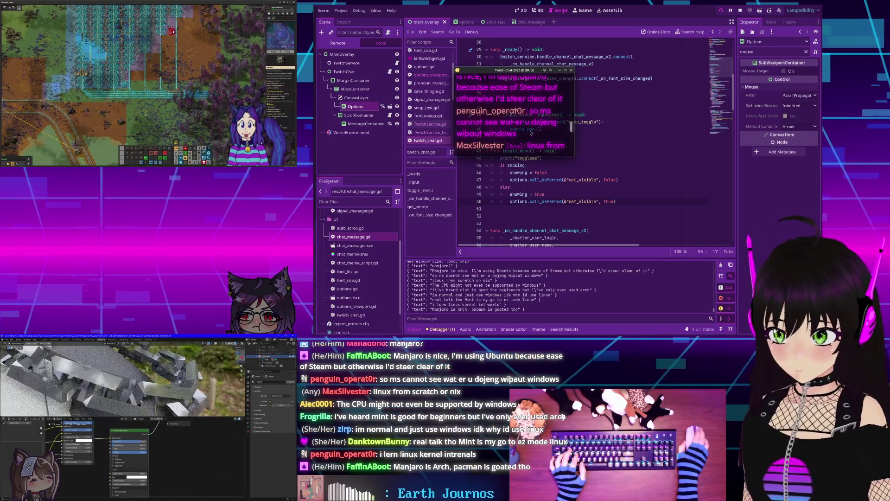
{"action": "scroll", "coordinate": [530, 133], "scroll_direction": "up", "scroll_amount": 3}
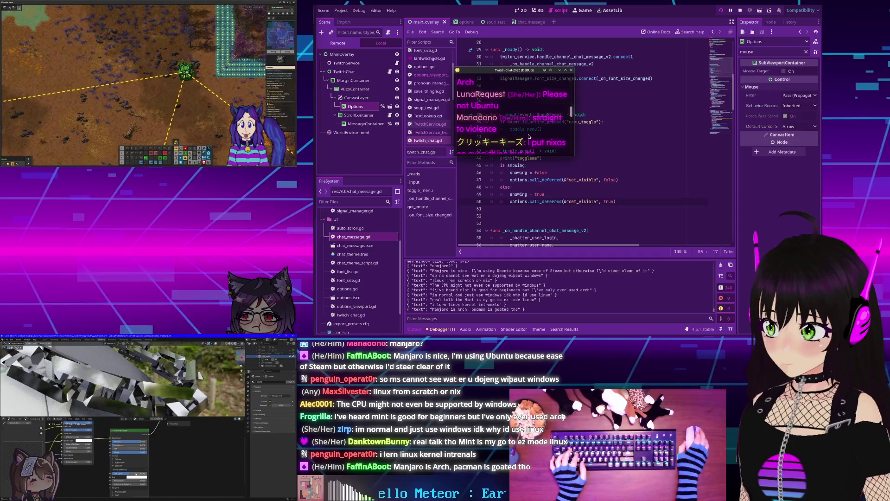
{"action": "scroll", "coordinate": [529, 136], "scroll_direction": "up", "scroll_amount": 5}
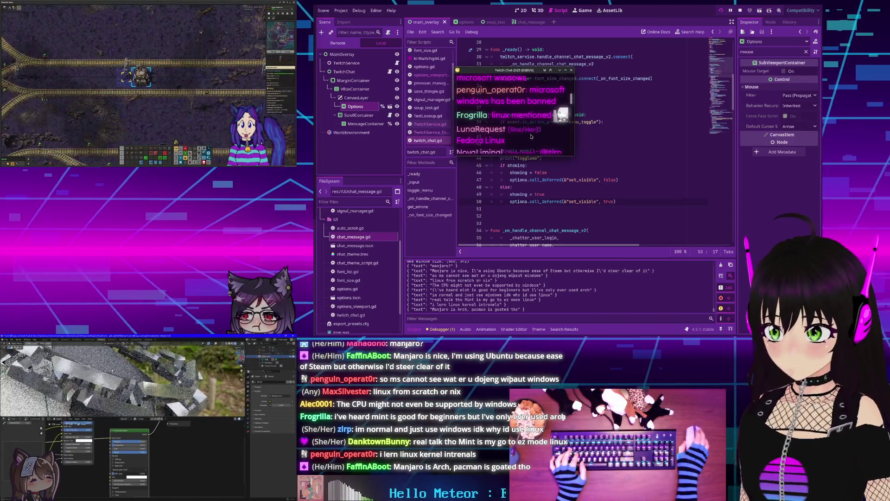
{"action": "scroll", "coordinate": [531, 136], "scroll_direction": "down", "scroll_amount": 3}
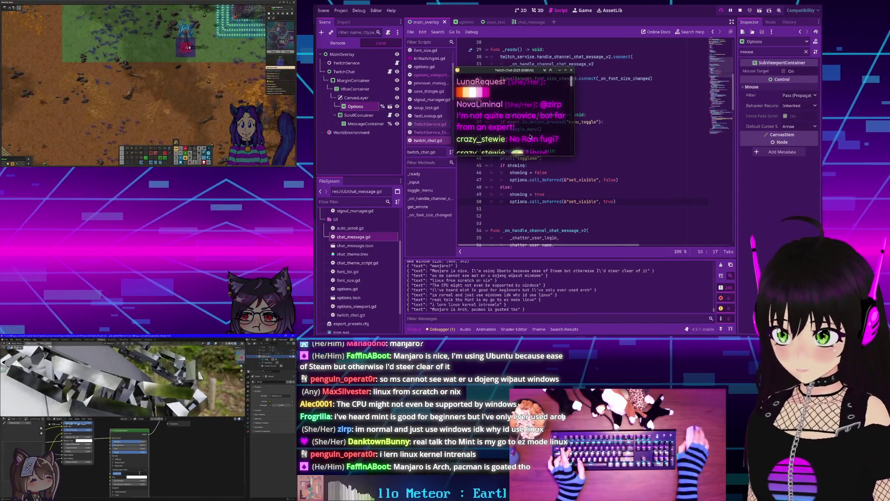
{"action": "scroll", "coordinate": [528, 133], "scroll_direction": "down", "scroll_amount": 2}
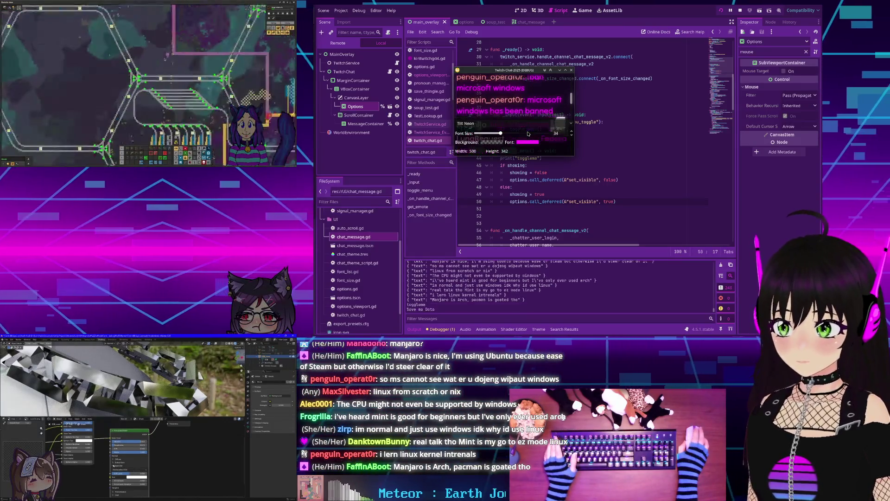
Reopen the options panel and make the chat window taller, to height 616.
{"action": "scroll", "coordinate": [528, 133], "scroll_direction": "down", "scroll_amount": 10}
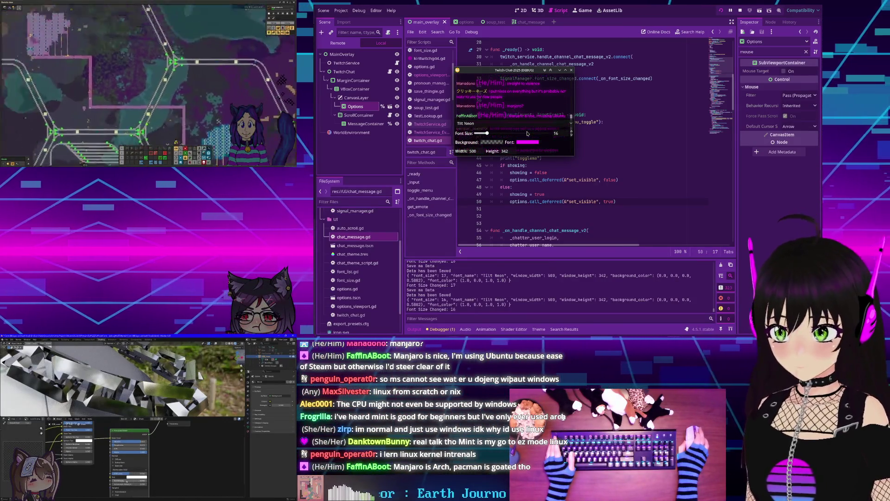
{"action": "right_click", "coordinate": [532, 108]}
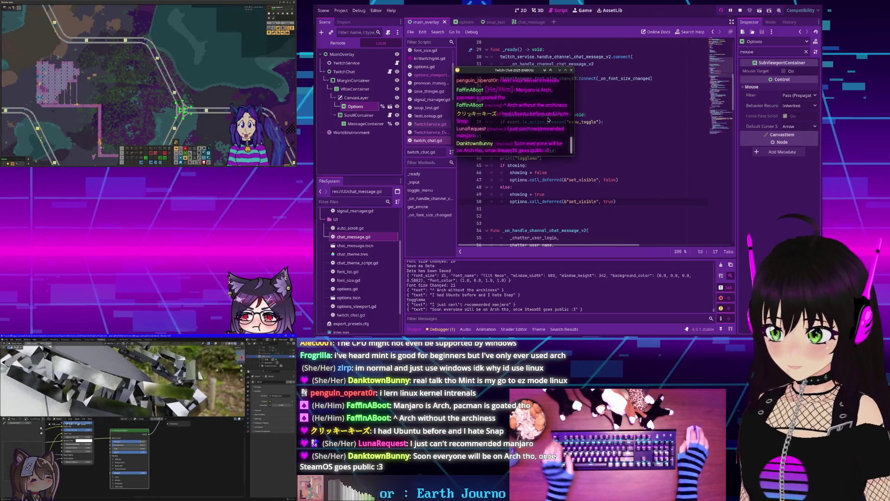
{"action": "right_click", "coordinate": [547, 122]}
{"action": "left_click", "coordinate": [527, 141]}
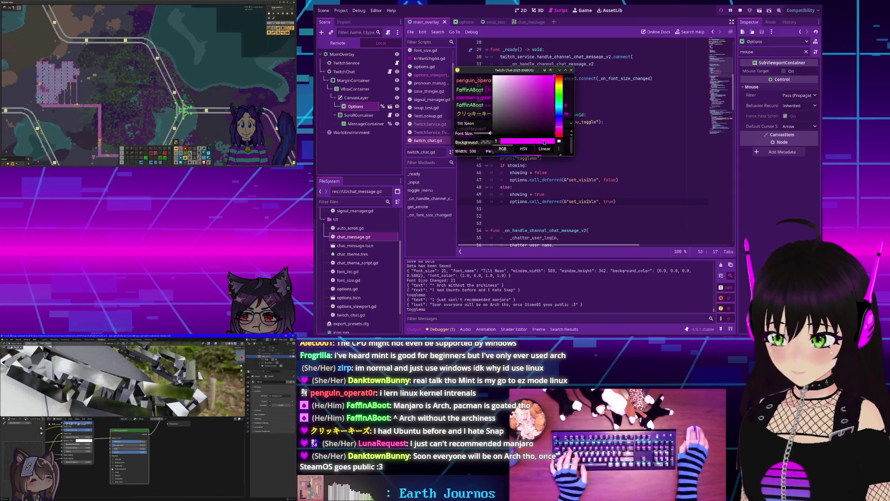
{"action": "key", "text": "Escape"}
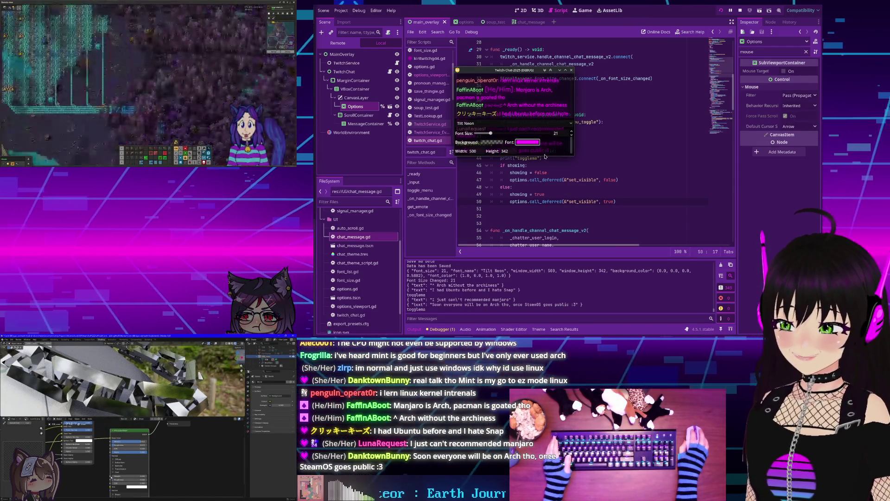
{"action": "left_click_drag", "start_coordinate": [543, 157], "coordinate": [542, 222]}
Set the chat font colour to white, hide the options panel, and stop the overlay.
{"action": "left_click", "coordinate": [533, 209]}
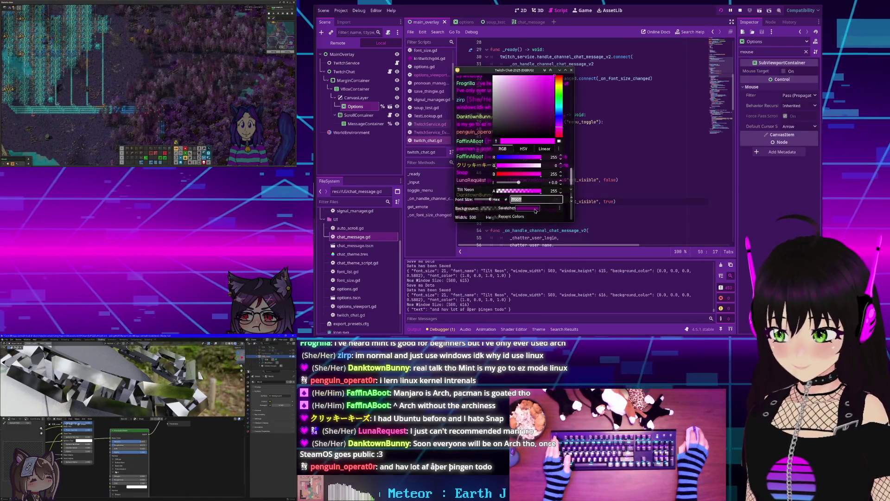
{"action": "left_click_drag", "start_coordinate": [538, 166], "coordinate": [543, 166]}
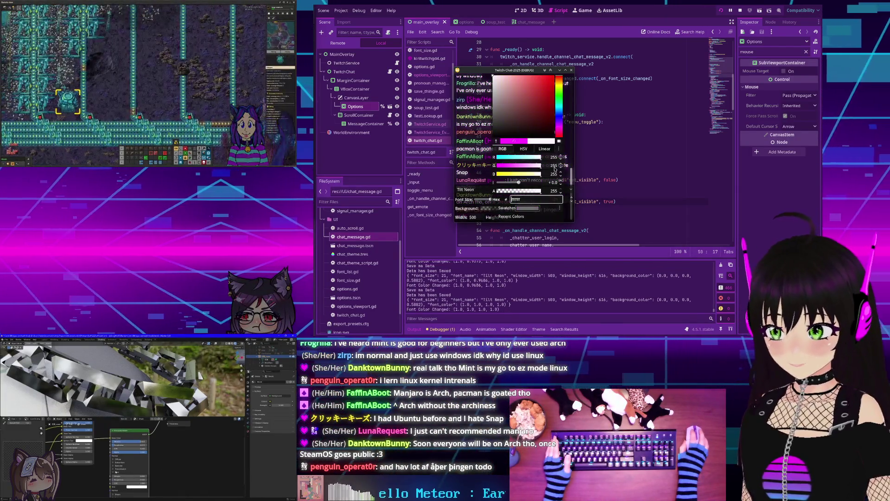
{"action": "left_click", "coordinate": [488, 139]}
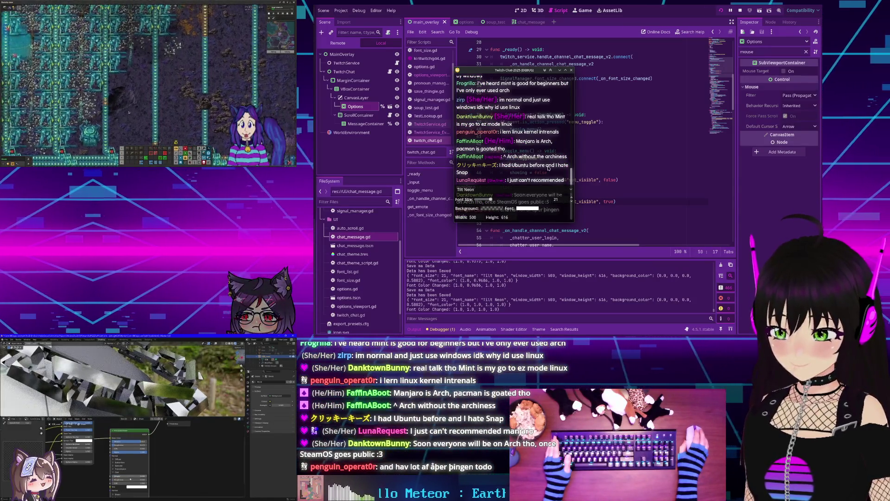
{"action": "key", "text": "Escape"}
{"action": "key", "text": "Escape"}
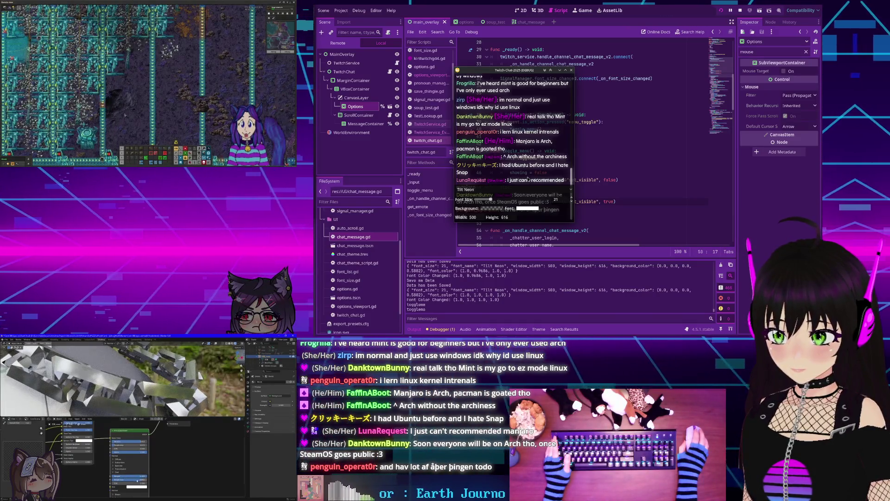
{"action": "key", "text": "Escape"}
{"action": "key", "text": "Escape"}
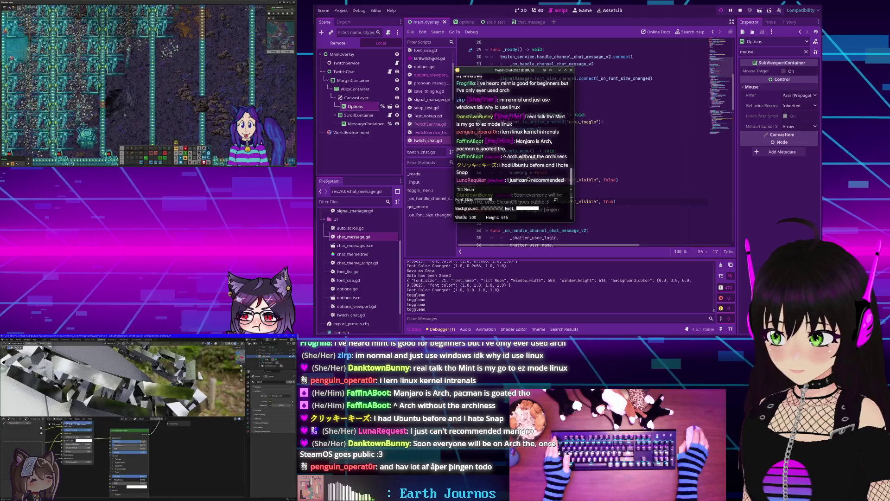
{"action": "key", "text": "Escape"}
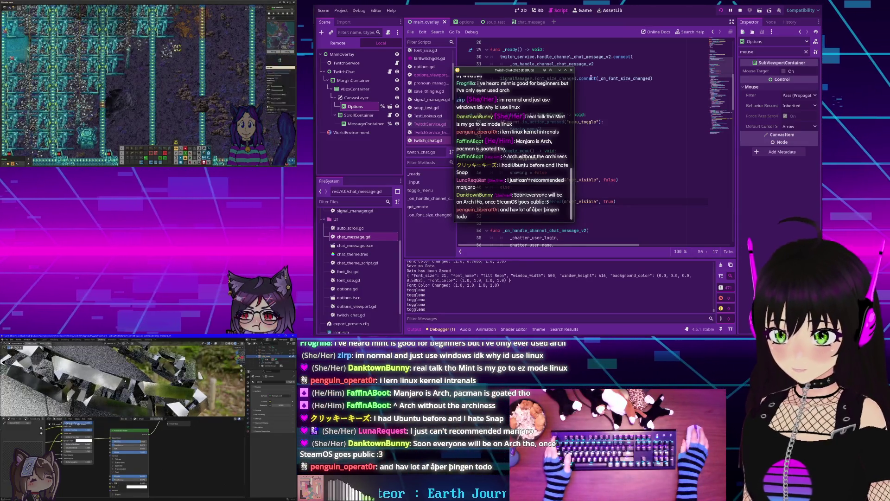
{"action": "left_click", "coordinate": [739, 10]}
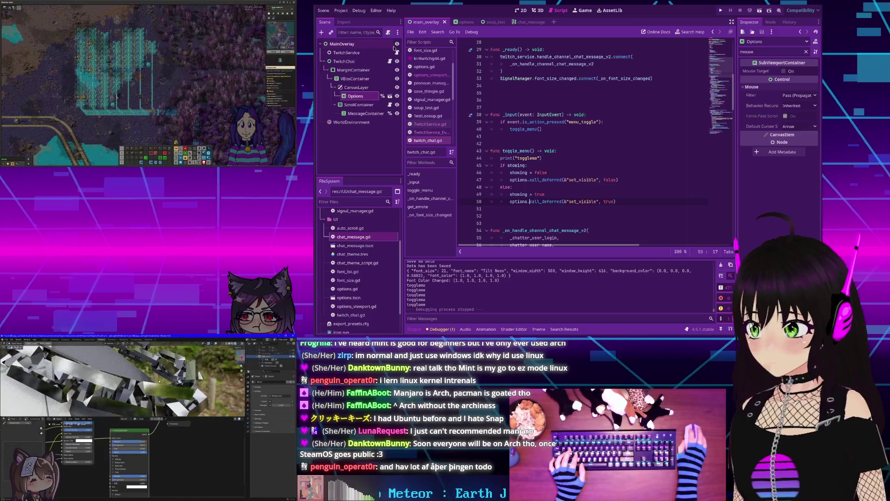
Give OptionsPanel's panel style a new BG colour, save the options scene, and run with F5.
{"action": "left_click", "coordinate": [462, 22]}
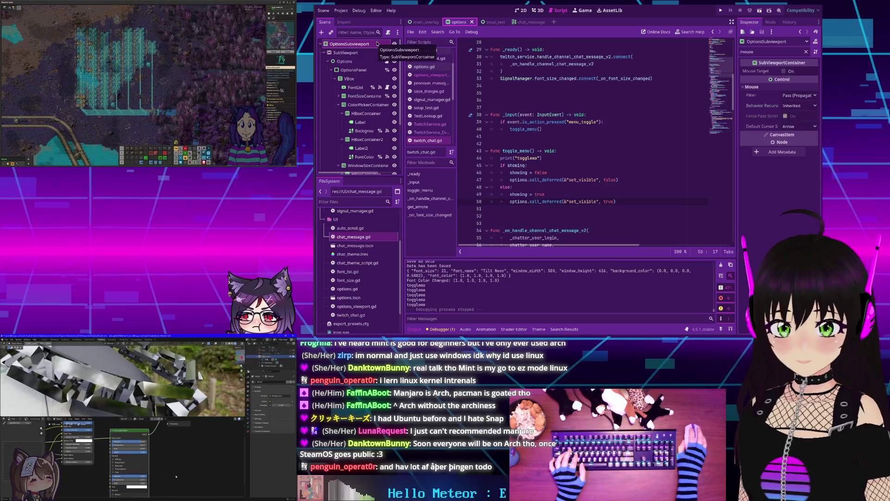
{"action": "left_click", "coordinate": [360, 70]}
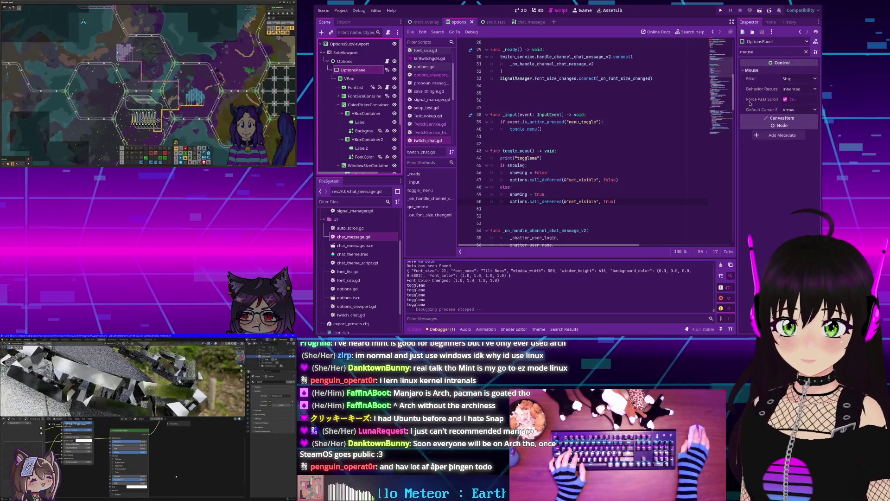
{"action": "left_click", "coordinate": [805, 52]}
{"action": "scroll", "coordinate": [791, 167], "scroll_direction": "down", "scroll_amount": 5}
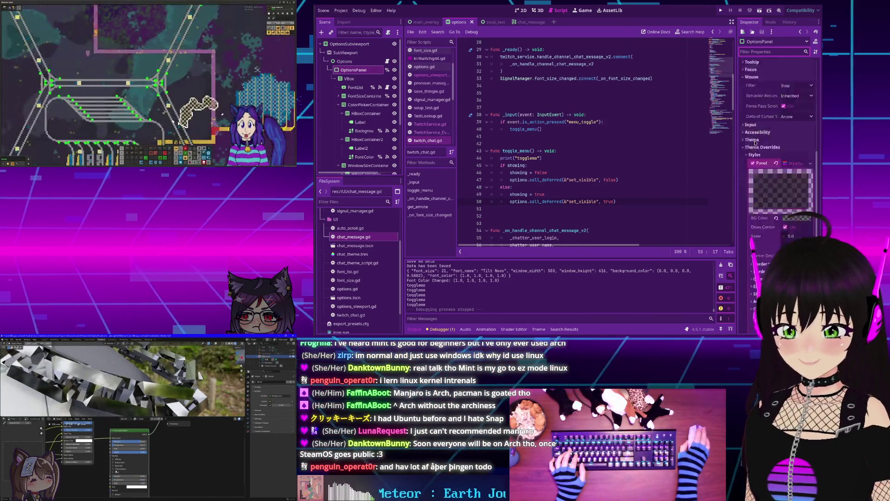
{"action": "left_click", "coordinate": [791, 167]}
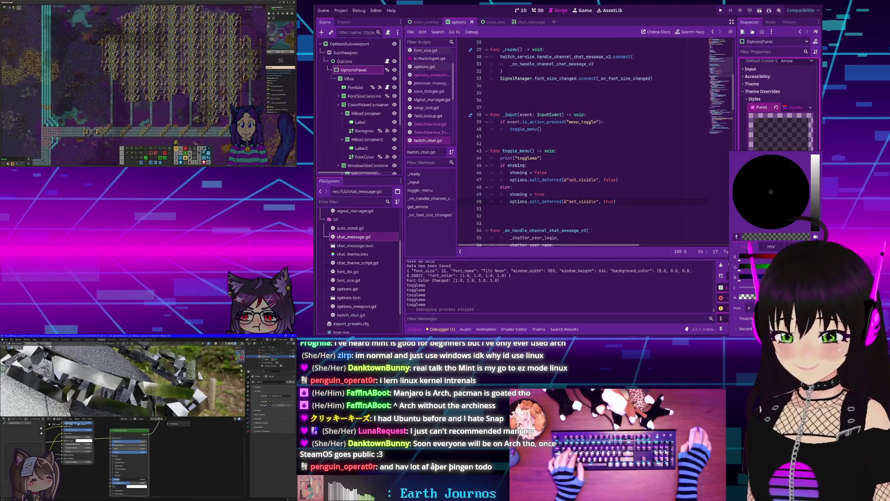
{"action": "key", "text": "Escape"}
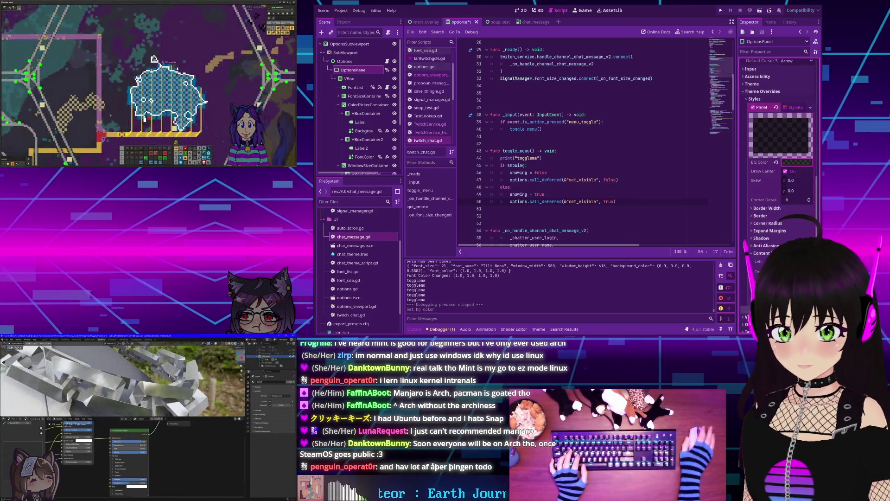
{"action": "key", "text": "ctrl+s"}
{"action": "key", "text": "F5"}
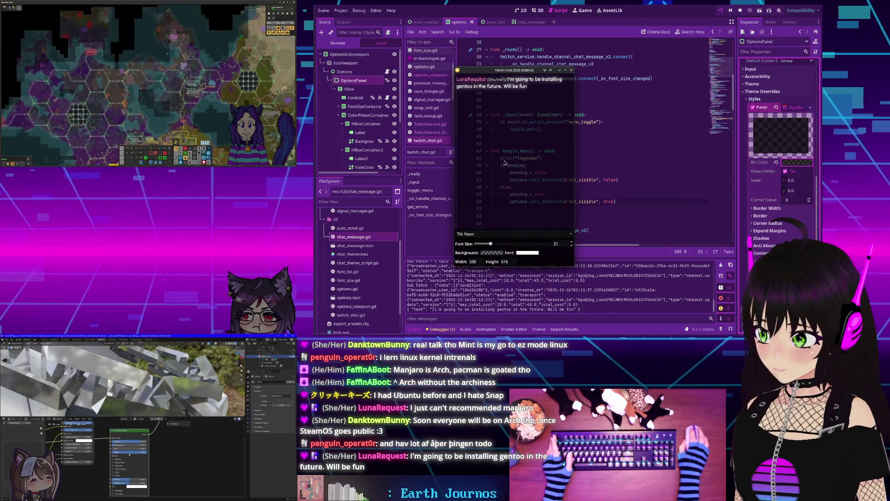
In the overlay's options, pick the PxPlus IBM VGA 8x16 font and set font size 28.
{"action": "key", "text": "Escape"}
{"action": "key", "text": "Escape"}
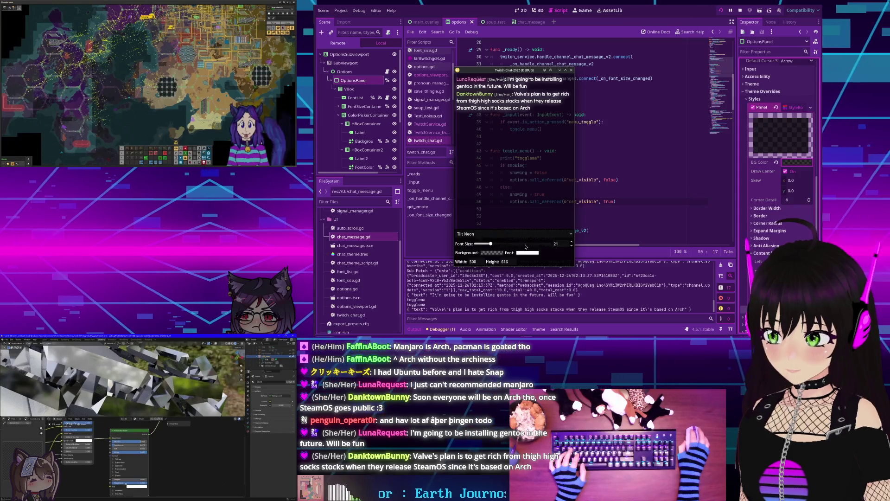
{"action": "left_click", "coordinate": [538, 234]}
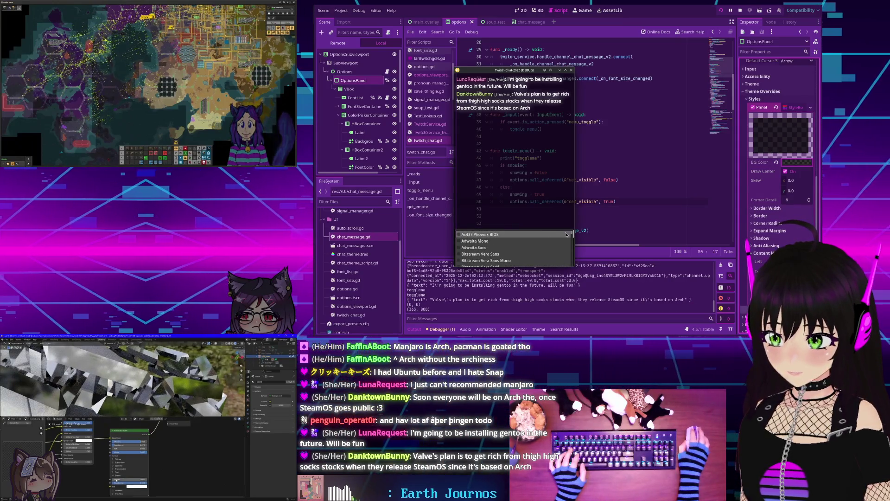
{"action": "left_click_drag", "start_coordinate": [569, 234], "coordinate": [569, 268]}
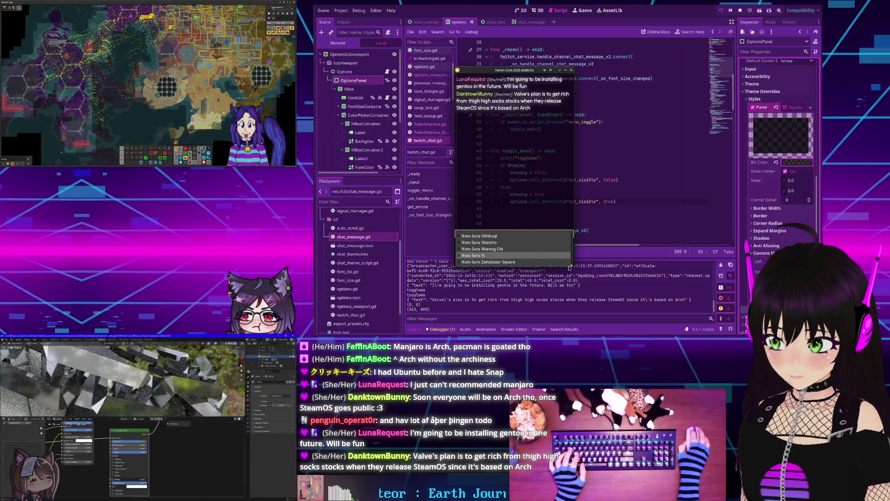
{"action": "scroll", "coordinate": [519, 259], "scroll_direction": "down", "scroll_amount": 5}
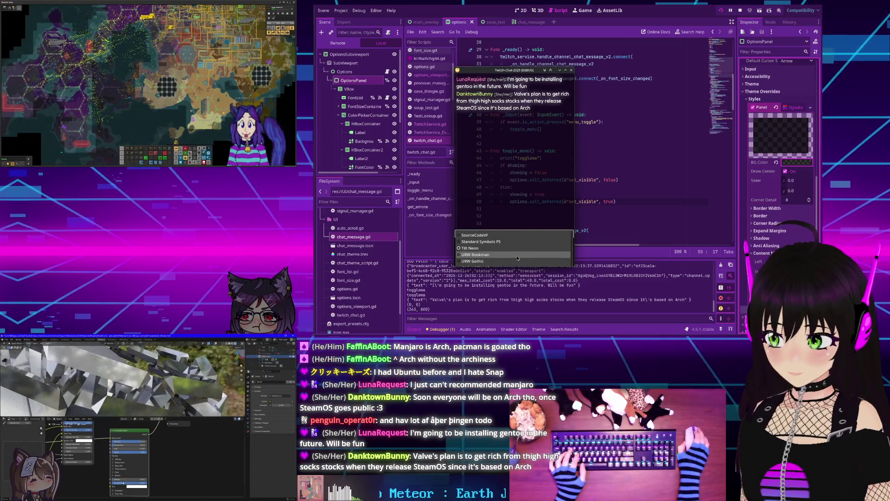
{"action": "scroll", "coordinate": [517, 258], "scroll_direction": "up", "scroll_amount": 5}
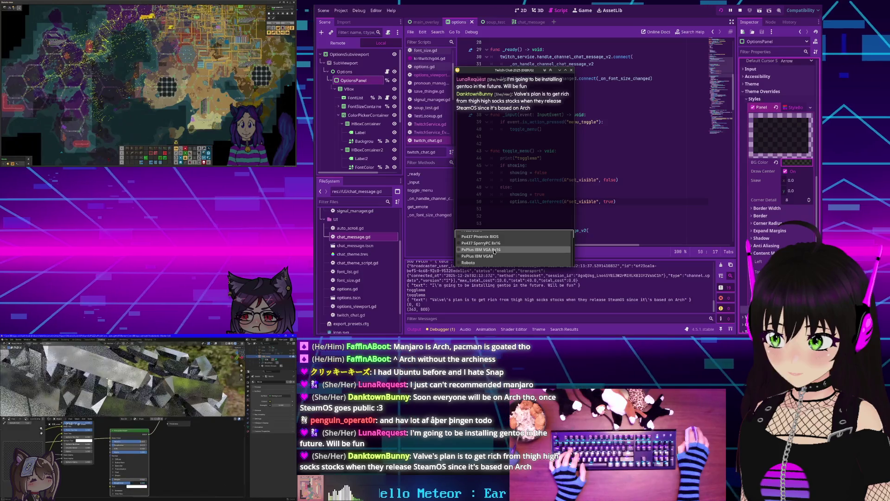
{"action": "left_click", "coordinate": [494, 251]}
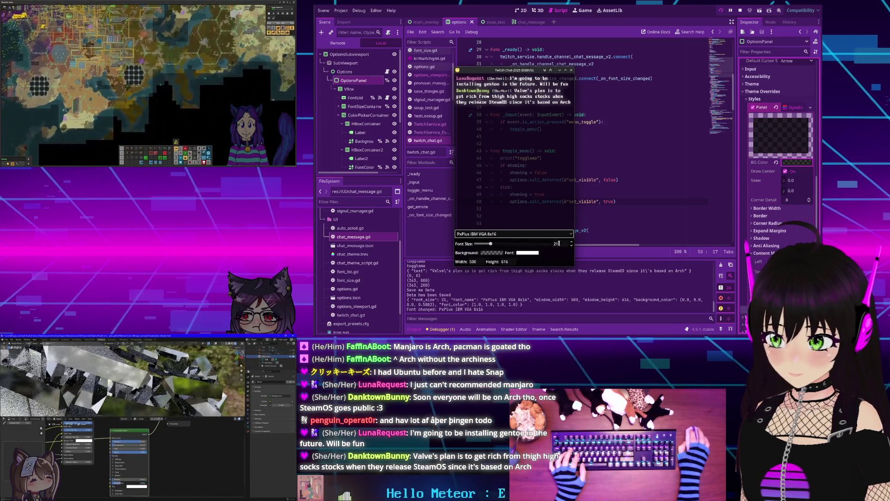
{"action": "left_click_drag", "start_coordinate": [490, 243], "coordinate": [498, 245]}
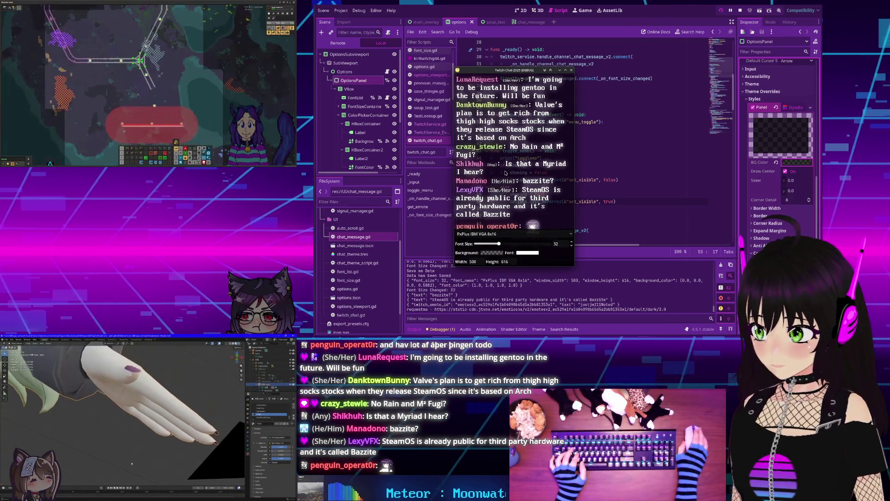
Hide the running overlay's options panel, leaving the pixel-font chat at size 32.
{"action": "key", "text": "Escape"}
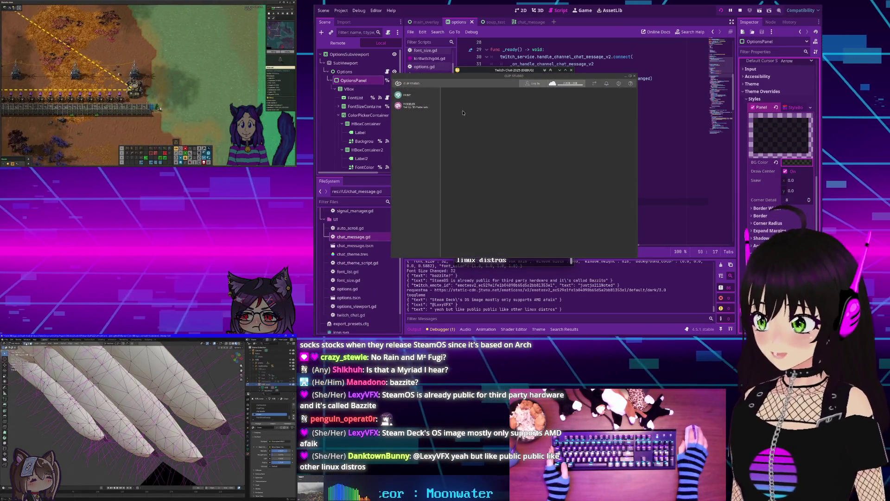
Launch Clip Studio Paint, close the launcher and Twitch chat debug window, then show the File menu.
{"action": "left_click", "coordinate": [407, 96]}
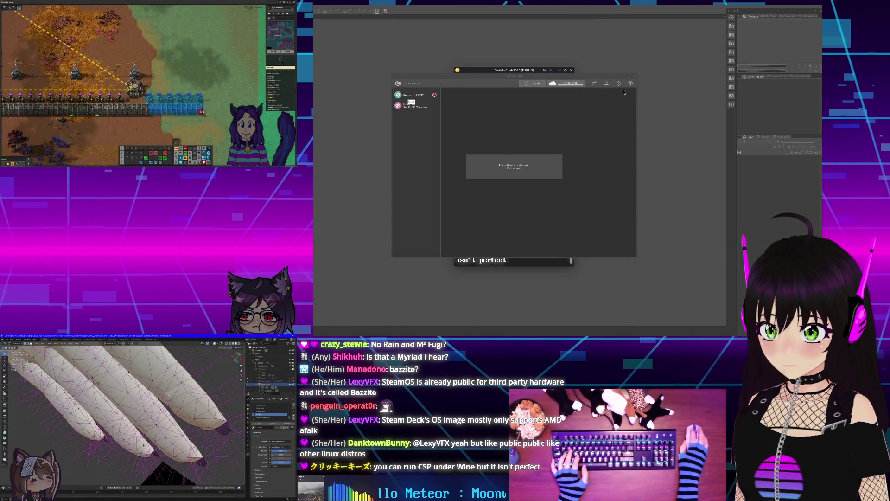
{"action": "left_click", "coordinate": [626, 77]}
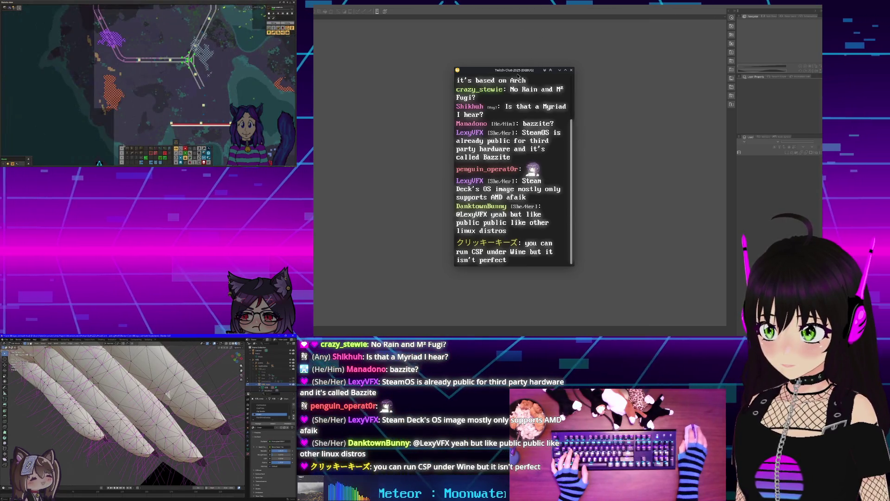
{"action": "left_click", "coordinate": [565, 70]}
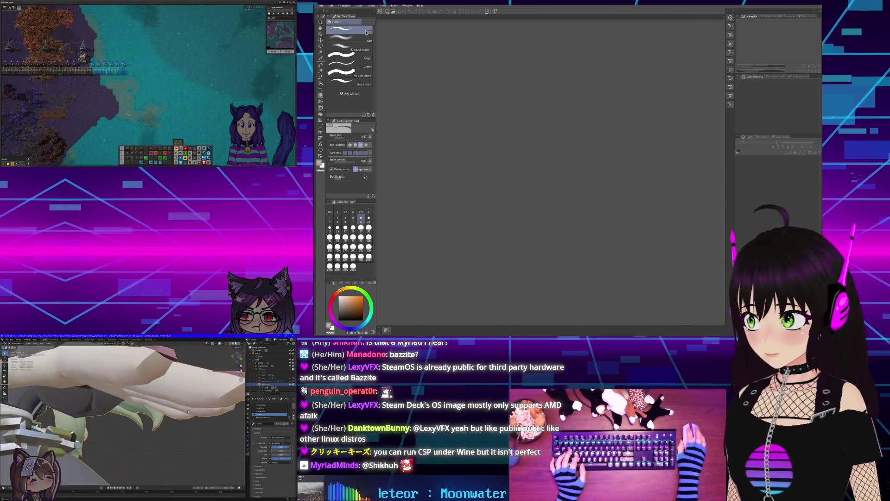
{"action": "left_click", "coordinate": [322, 6]}
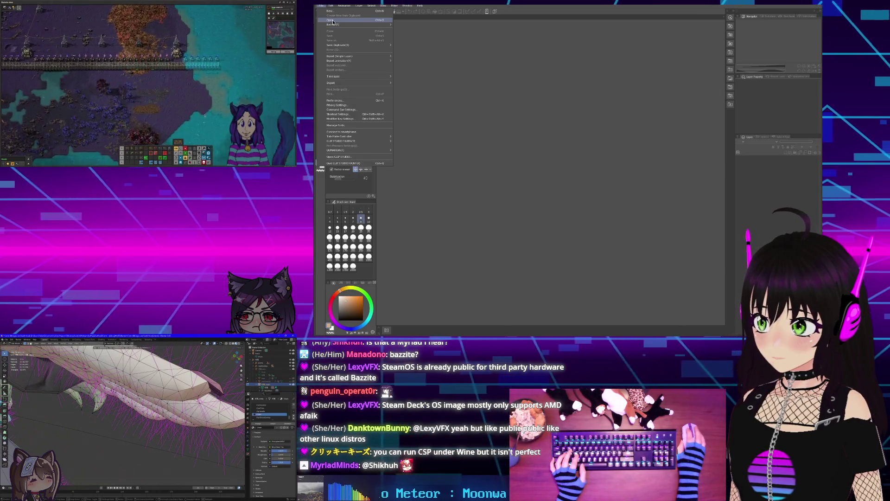
Open NOVA_90s_Anime.png onto the canvas and zoom and pan to inspect the artwork.
{"action": "left_click", "coordinate": [332, 21]}
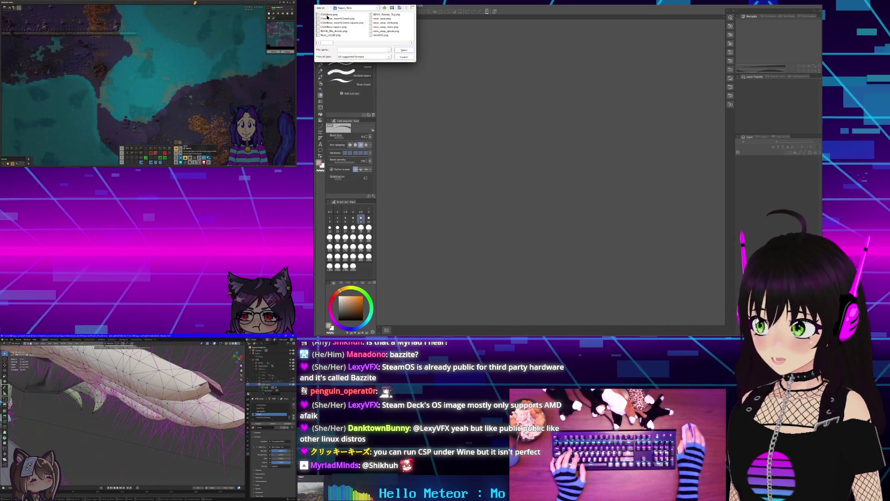
{"action": "left_click", "coordinate": [328, 15]}
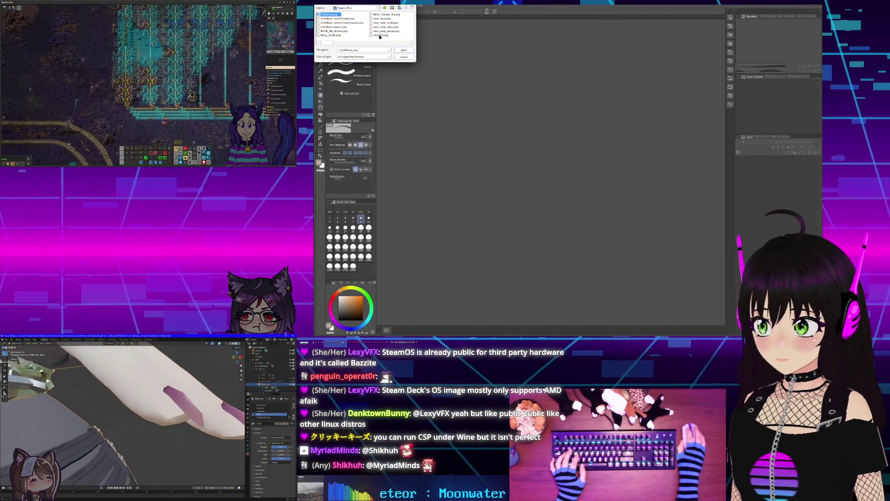
{"action": "double_click", "coordinate": [333, 30]}
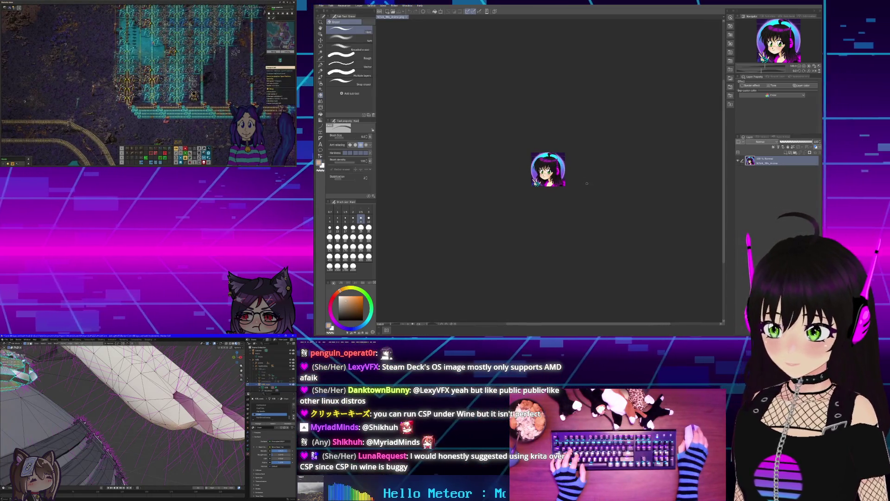
{"action": "key", "text": "ctrl+plus"}
{"action": "key", "text": "ctrl+plus"}
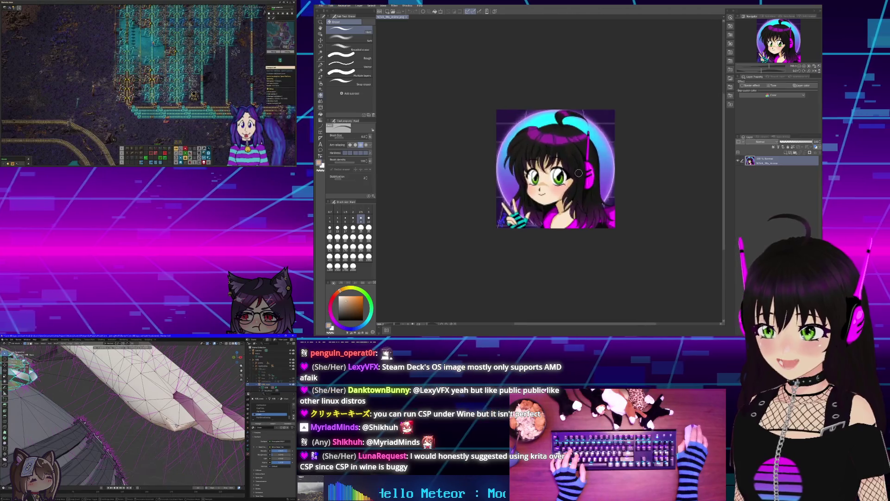
{"action": "scroll", "coordinate": [580, 173], "scroll_direction": "up", "scroll_amount": 1}
{"action": "mouse_move", "coordinate": [570, 151]}
{"action": "left_mouse_down"}
{"action": "mouse_move", "coordinate": [575, 120]}
{"action": "mouse_move", "coordinate": [561, 157]}
{"action": "mouse_move", "coordinate": [528, 148]}
{"action": "left_mouse_up"}
{"action": "scroll", "coordinate": [528, 148], "scroll_direction": "down", "scroll_amount": 2}
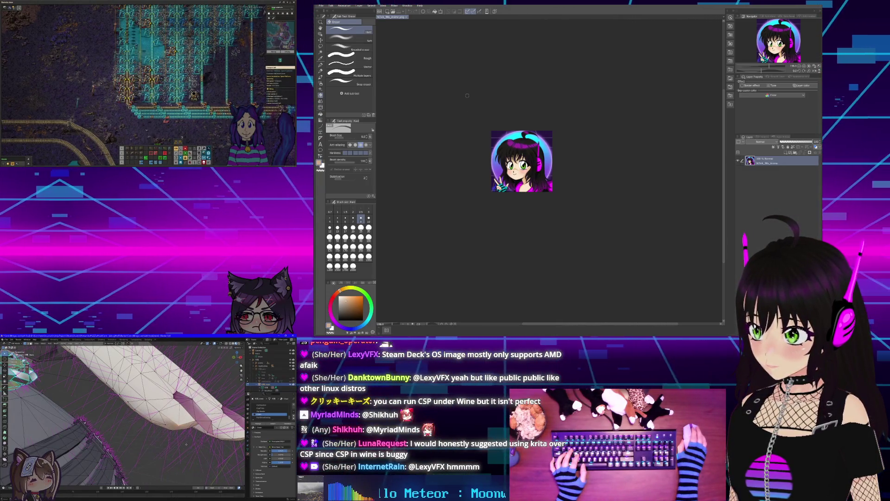
{"action": "scroll", "coordinate": [532, 168], "scroll_direction": "up", "scroll_amount": 2}
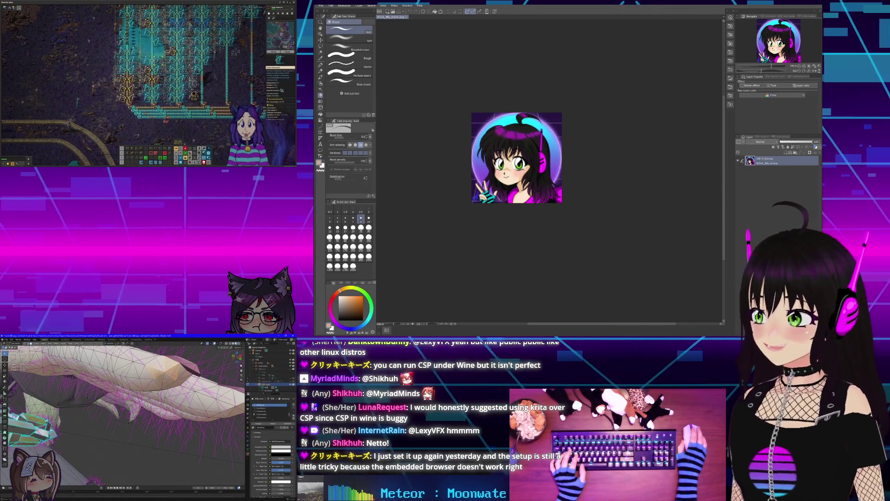
{"action": "scroll", "coordinate": [499, 152], "scroll_direction": "down", "scroll_amount": 3}
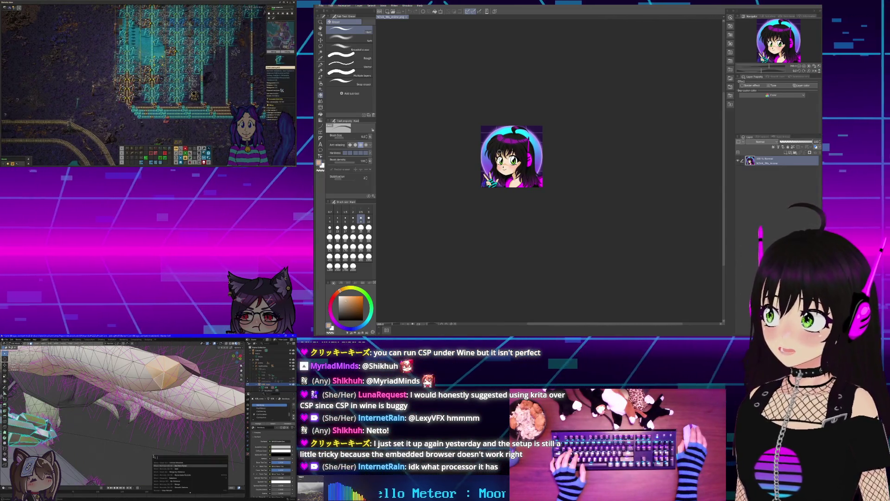
{"action": "scroll", "coordinate": [499, 152], "scroll_direction": "up", "scroll_amount": 2}
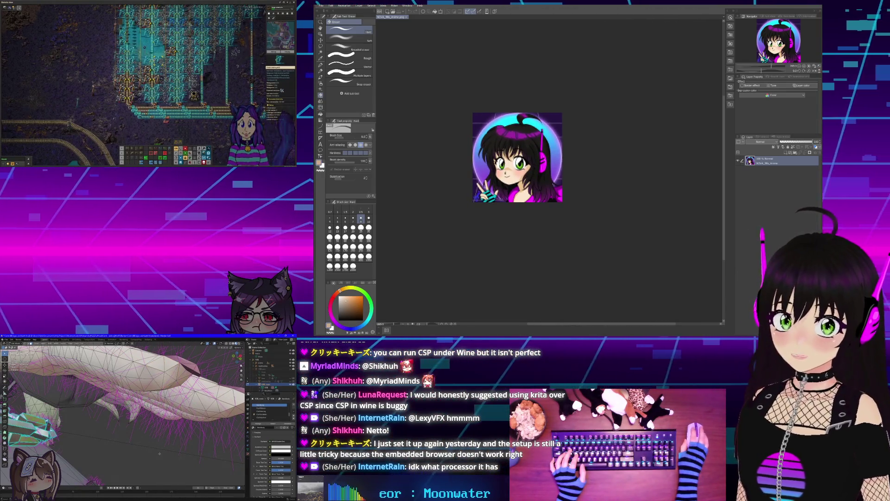
{"action": "scroll", "coordinate": [487, 112], "scroll_direction": "down", "scroll_amount": 3}
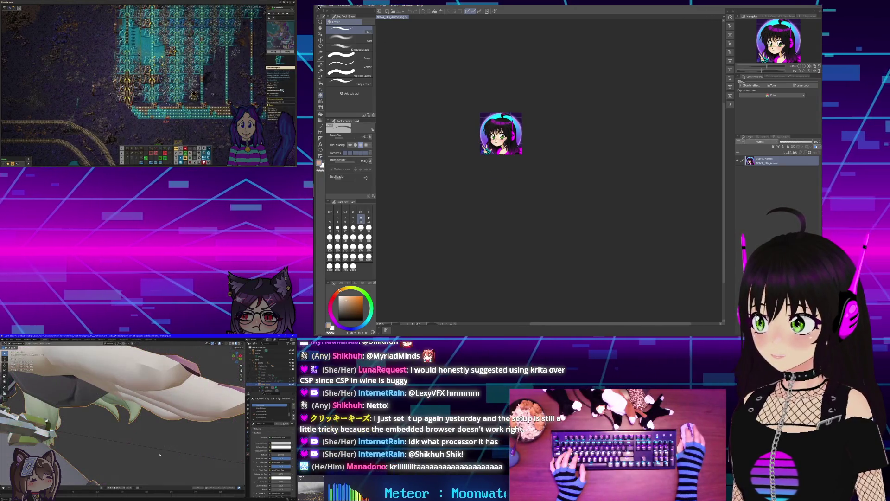
Cancel a second Open dialog and minimise Clip Studio Paint to return to Godot.
{"action": "left_click", "coordinate": [320, 6]}
{"action": "left_click", "coordinate": [330, 20]}
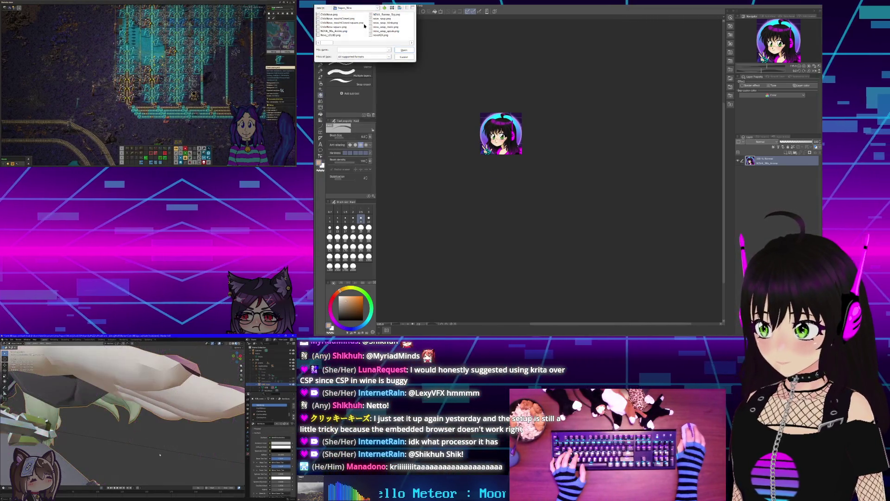
{"action": "left_click", "coordinate": [378, 7]}
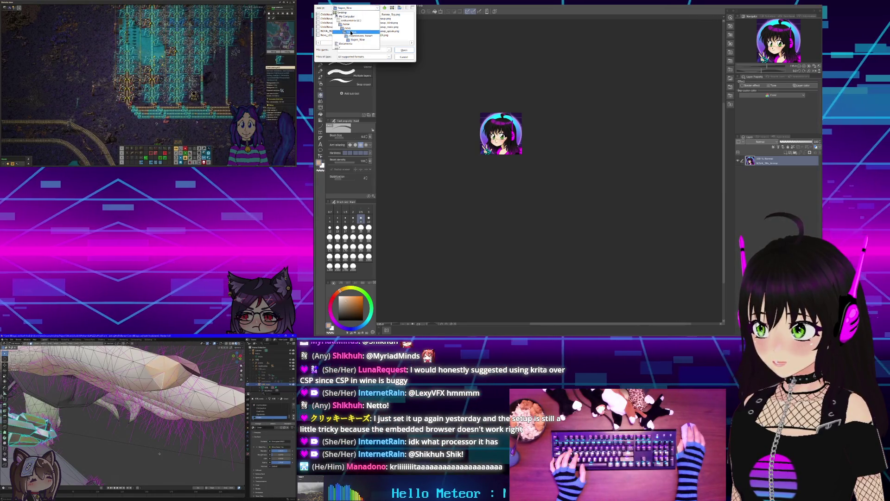
{"action": "left_click", "coordinate": [414, 5]}
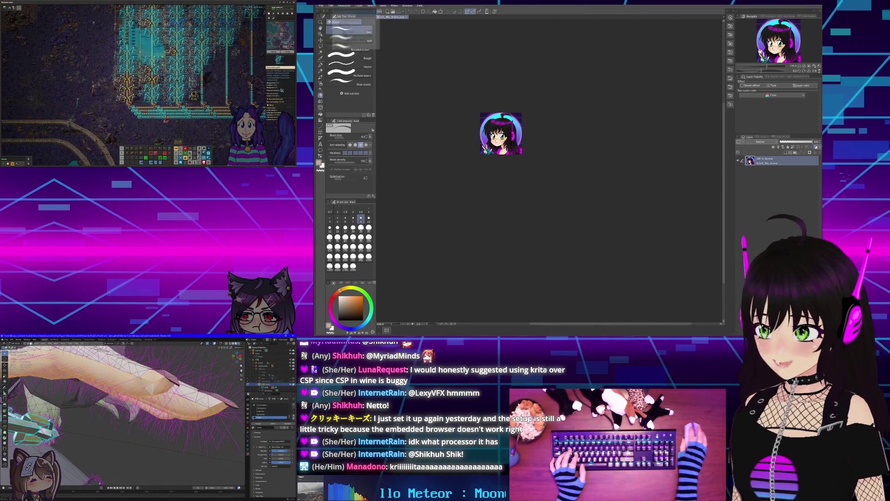
{"action": "left_click", "coordinate": [798, 2]}
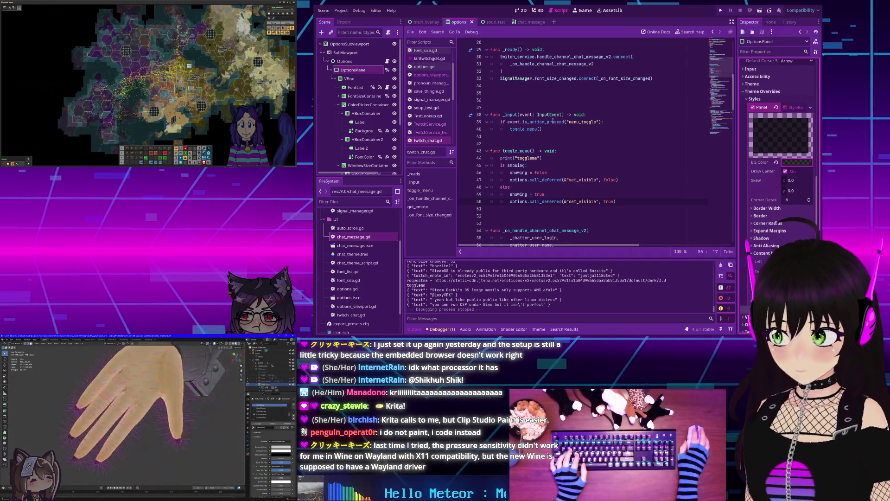
Show the main_overlay scene in the 2D view with nothing selected, then return to twitch_chat.gd.
{"action": "key", "text": "ctrl+shift+Tab"}
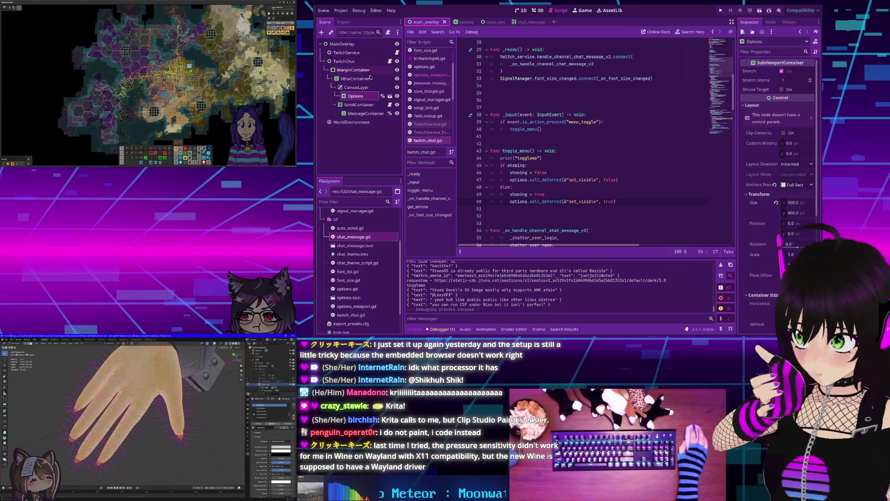
{"action": "left_click", "coordinate": [520, 10]}
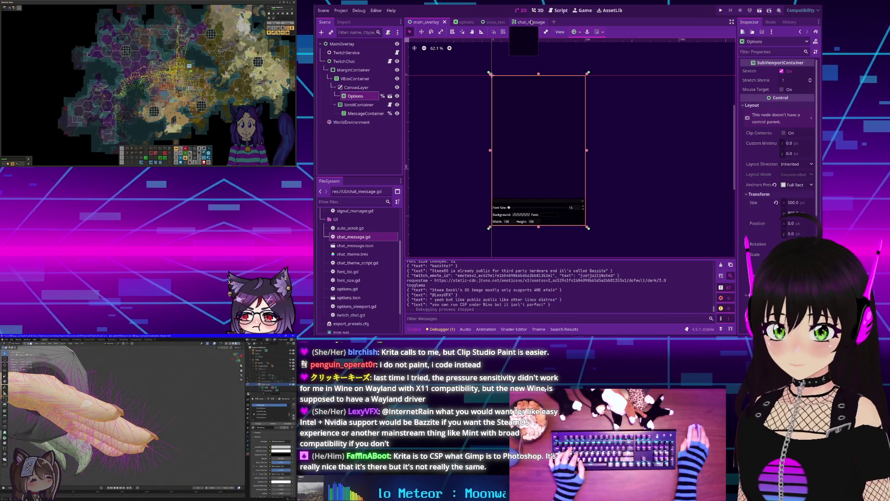
{"action": "left_click", "coordinate": [364, 156]}
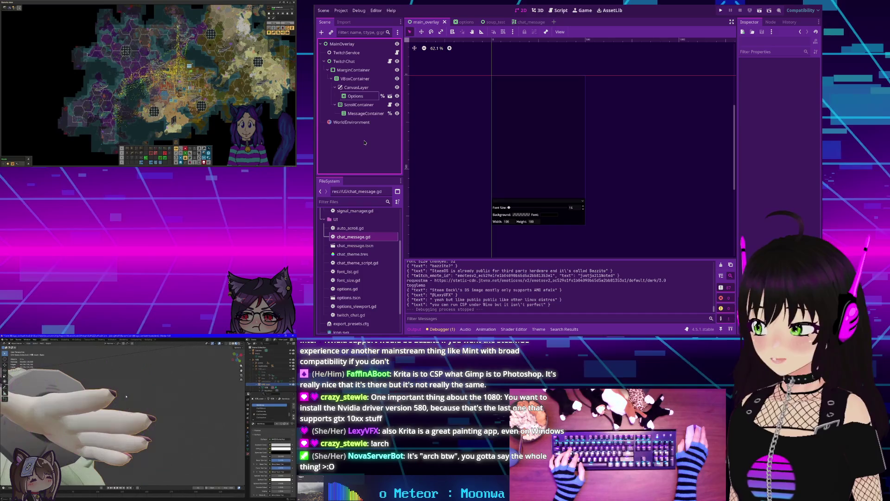
{"action": "key", "text": "ctrl+F3"}
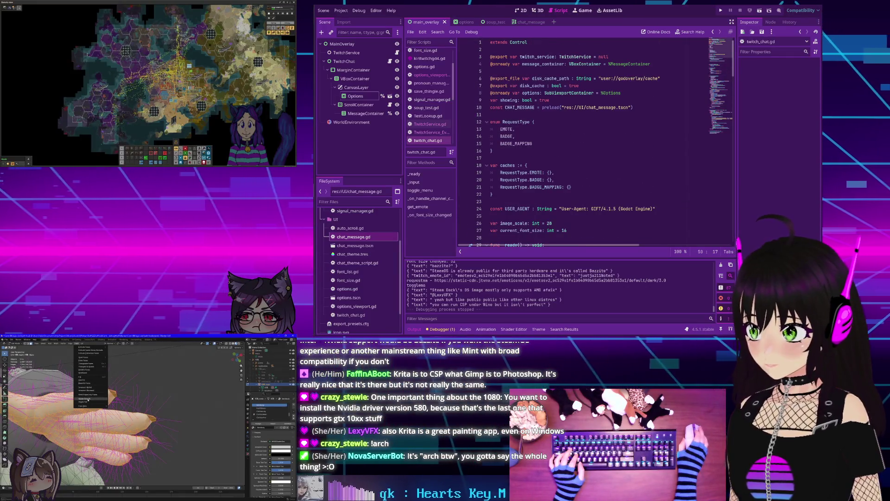
Delete the leftover print("togglema") line and the extra blank line from toggle_menu in twitch_chat.gd.
{"action": "scroll", "coordinate": [644, 172], "scroll_direction": "down", "scroll_amount": 5}
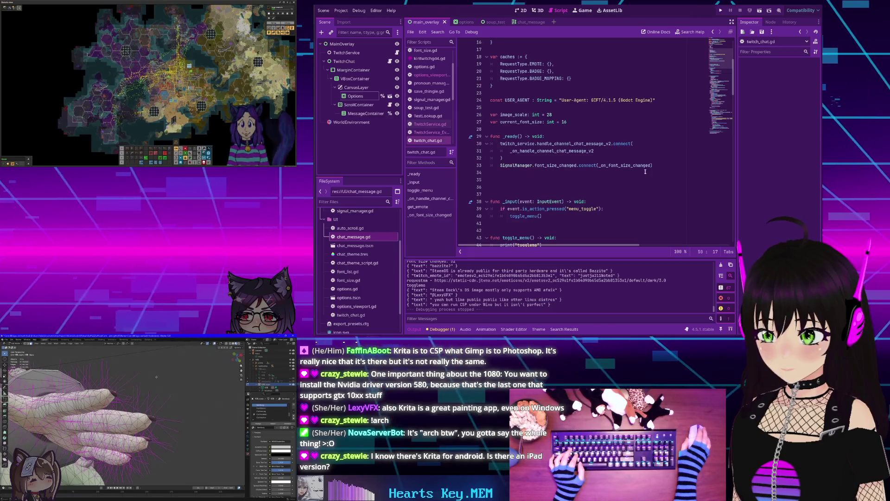
{"action": "scroll", "coordinate": [645, 172], "scroll_direction": "down", "scroll_amount": 6}
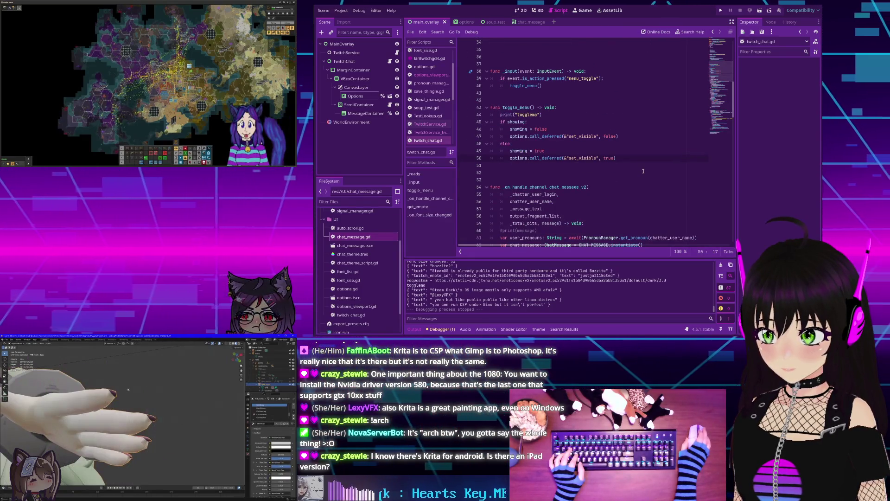
{"action": "left_click_drag", "start_coordinate": [541, 115], "coordinate": [491, 122]}
{"action": "key", "text": "BackSpace"}
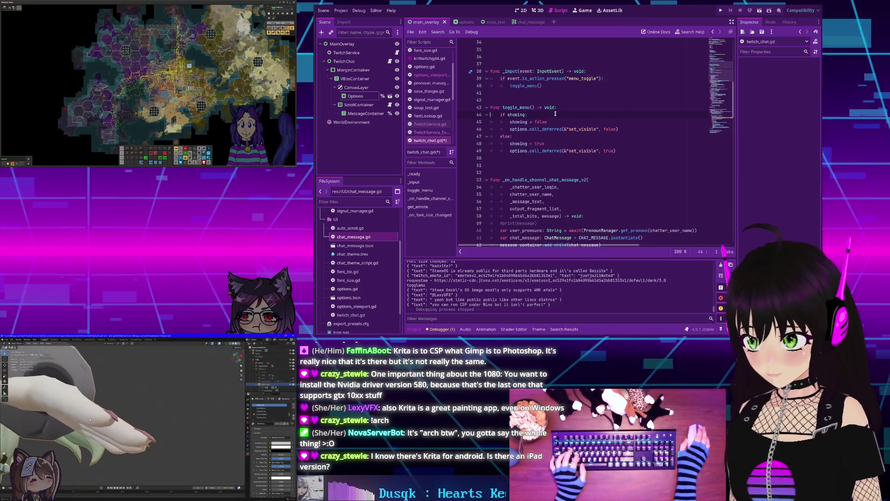
{"action": "left_click", "coordinate": [535, 158]}
{"action": "key", "text": "BackSpace"}
Review the rest of twitch_chat.gd, then switch to the chat_message.gd script.
{"action": "scroll", "coordinate": [536, 159], "scroll_direction": "up", "scroll_amount": 10}
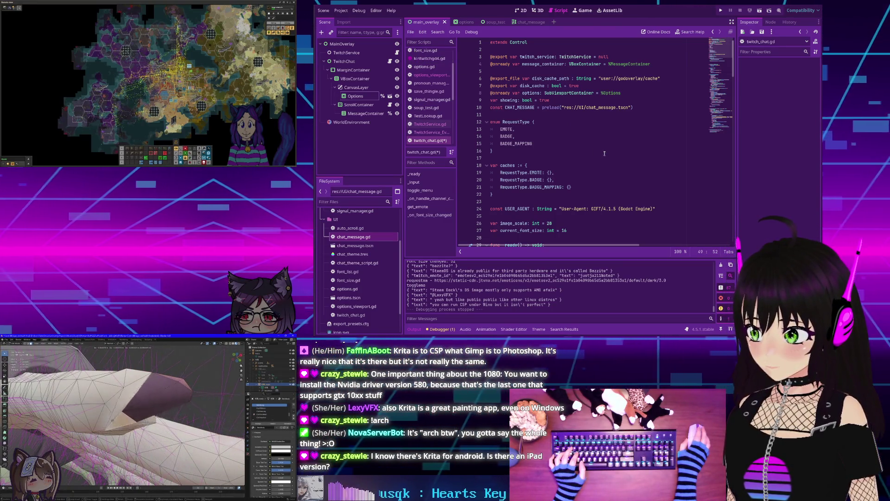
{"action": "scroll", "coordinate": [603, 152], "scroll_direction": "down", "scroll_amount": 15}
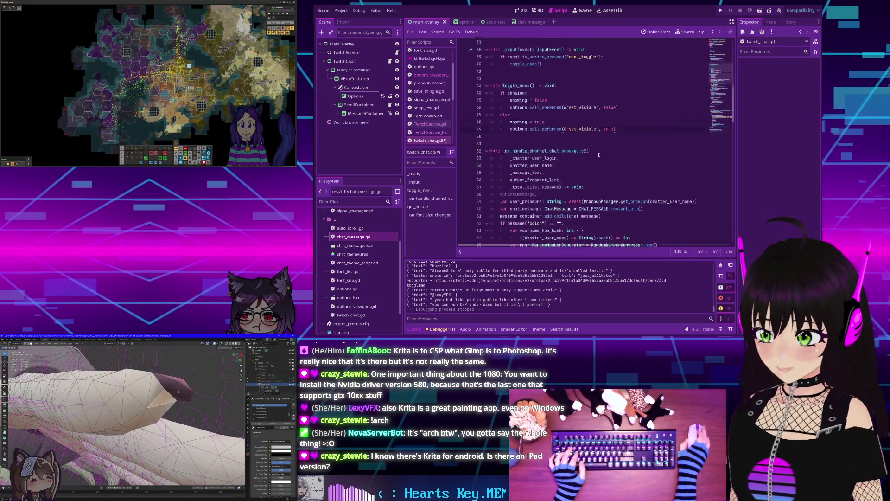
{"action": "scroll", "coordinate": [598, 153], "scroll_direction": "down", "scroll_amount": 10}
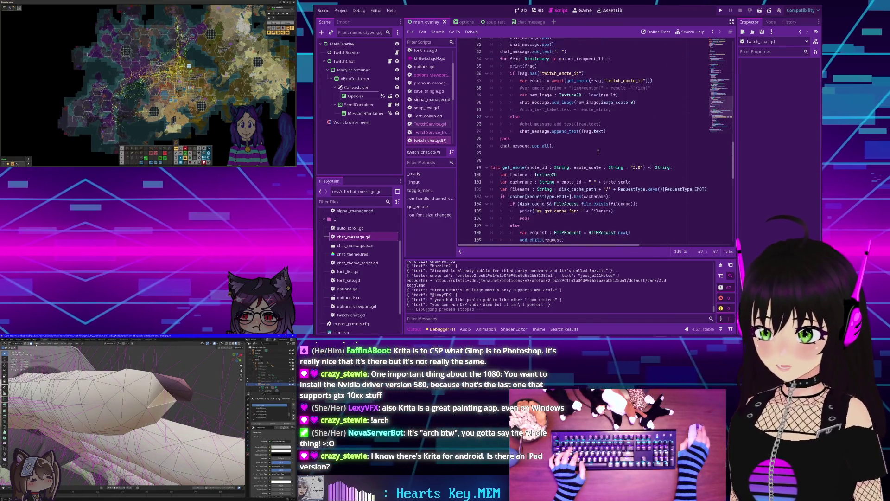
{"action": "scroll", "coordinate": [598, 152], "scroll_direction": "down", "scroll_amount": 5}
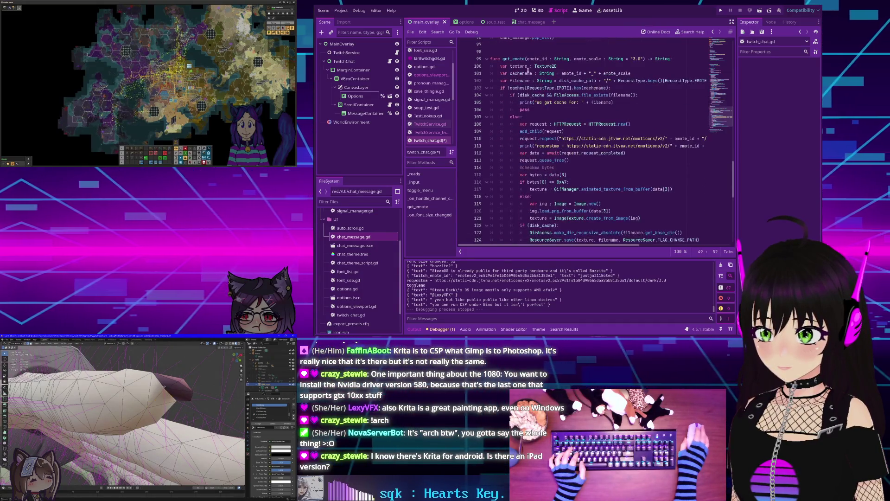
{"action": "scroll", "coordinate": [535, 152], "scroll_direction": "up", "scroll_amount": 11}
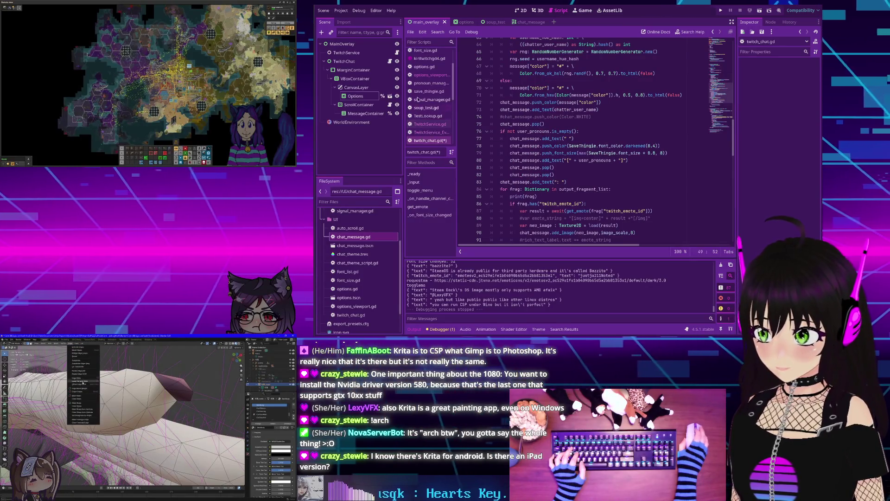
{"action": "scroll", "coordinate": [424, 69], "scroll_direction": "up", "scroll_amount": 3}
{"action": "left_click", "coordinate": [430, 62]}
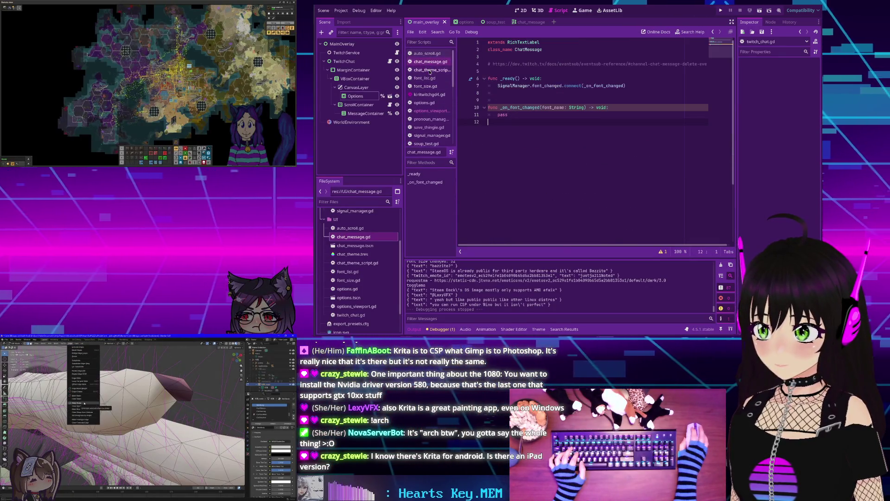
Open chat_theme_script.gd and remove options_viewport.gd from the project's FileSystem.
{"action": "left_click", "coordinate": [430, 70]}
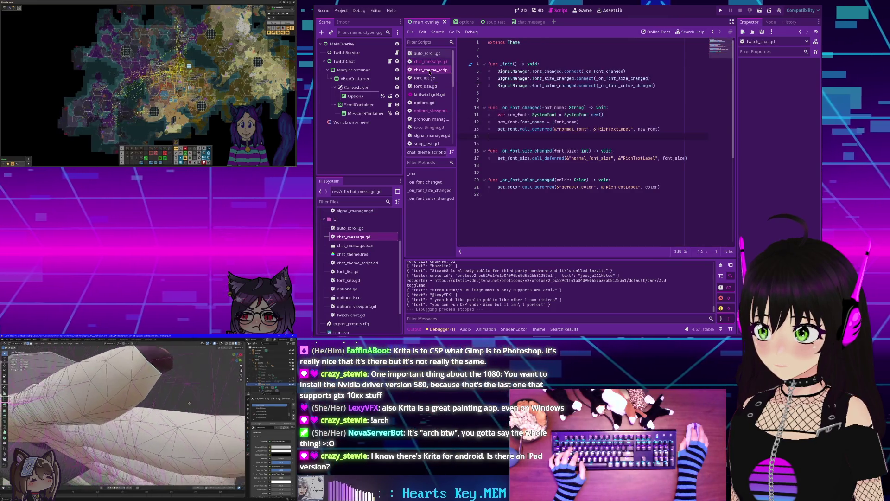
{"action": "left_click", "coordinate": [354, 307]}
{"action": "key", "text": "Delete"}
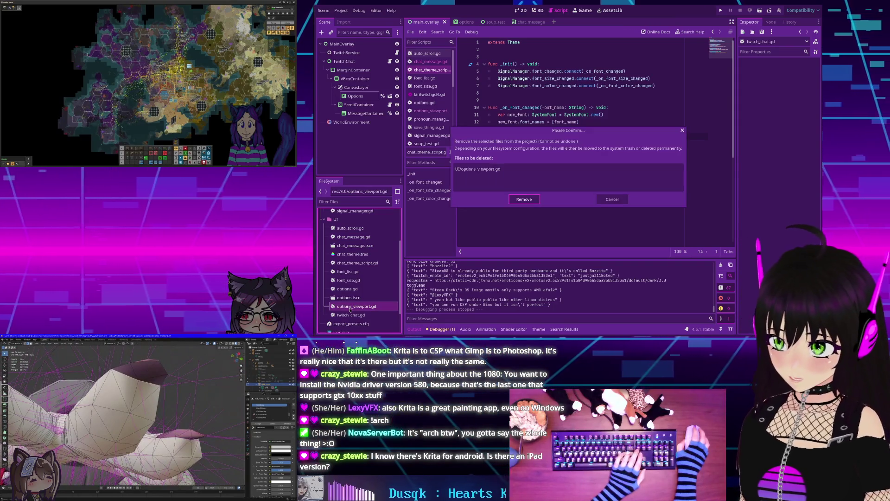
{"action": "key", "text": "Return"}
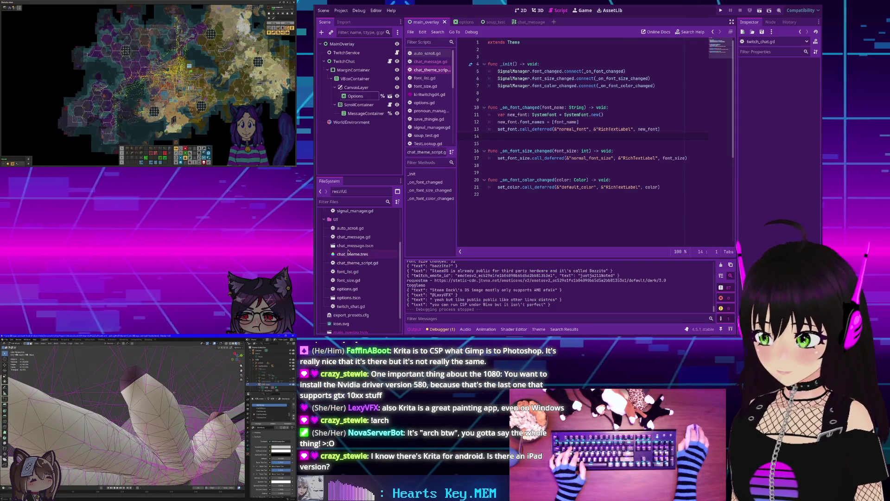
{"action": "scroll", "coordinate": [336, 274], "scroll_direction": "up", "scroll_amount": 3}
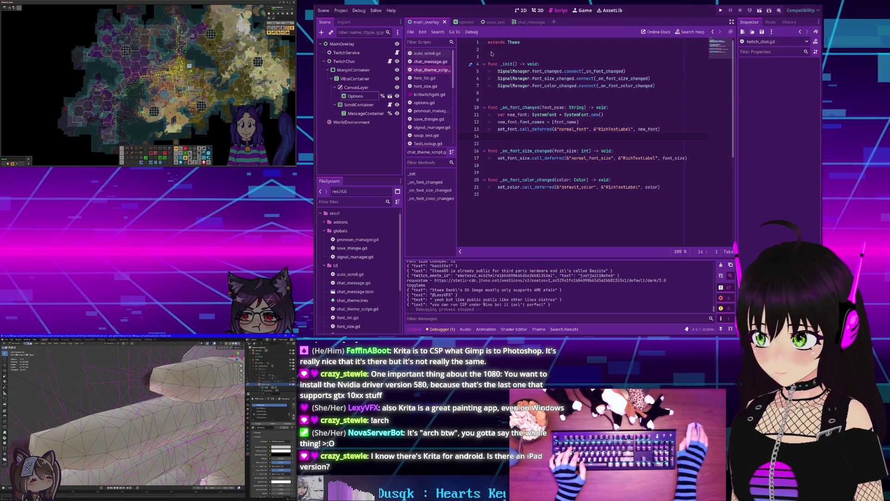
Search all project files for 'background' and jump to the first match in options.gd and its scene.
{"action": "key", "text": "ctrl+shift+f"}
{"action": "type", "text": "back"}
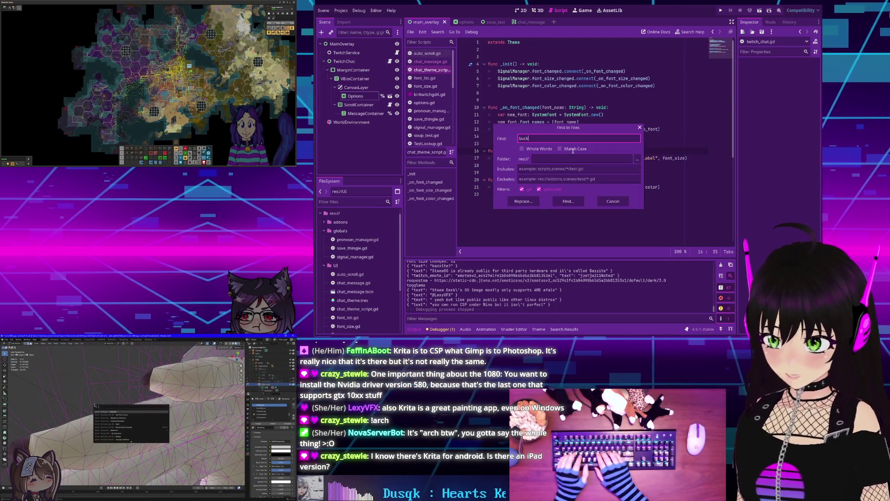
{"action": "type", "text": "ground"}
{"action": "key", "text": "Return"}
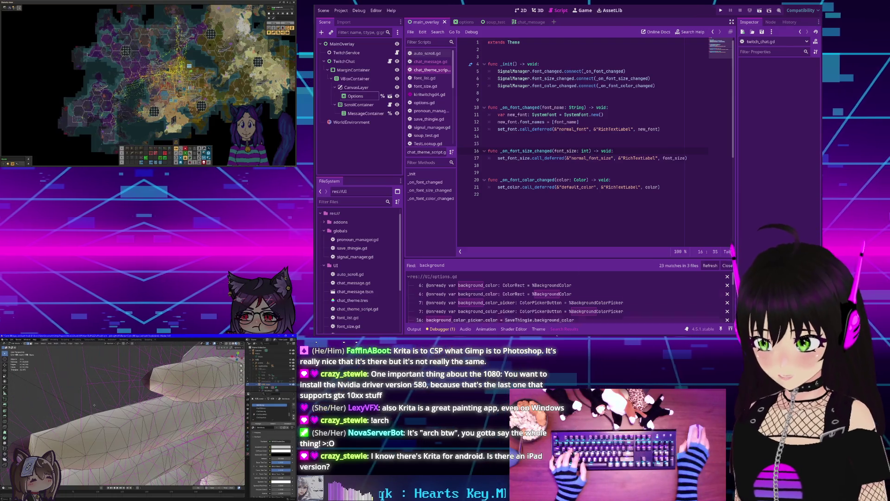
{"action": "left_click", "coordinate": [477, 287]}
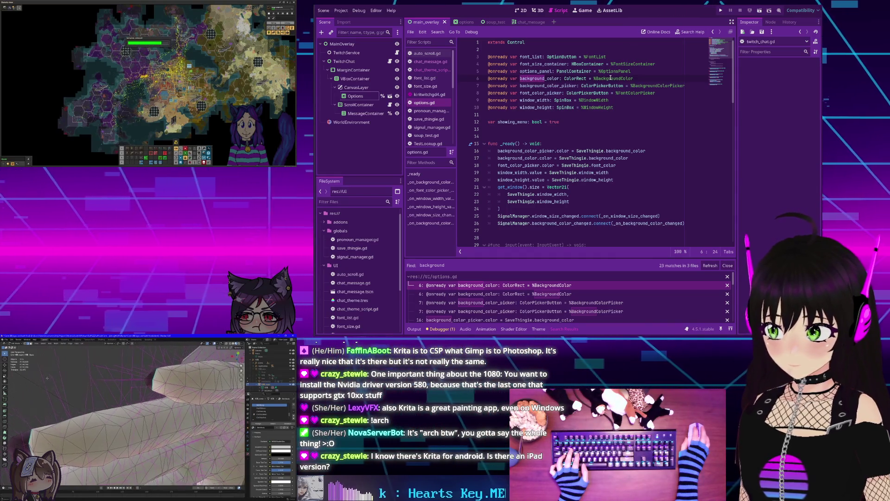
{"action": "left_click", "coordinate": [390, 96]}
Select the BackgroundColor ColorRect node in the options scene and expand its Theme settings in the Inspector.
{"action": "scroll", "coordinate": [352, 116], "scroll_direction": "down", "scroll_amount": 3}
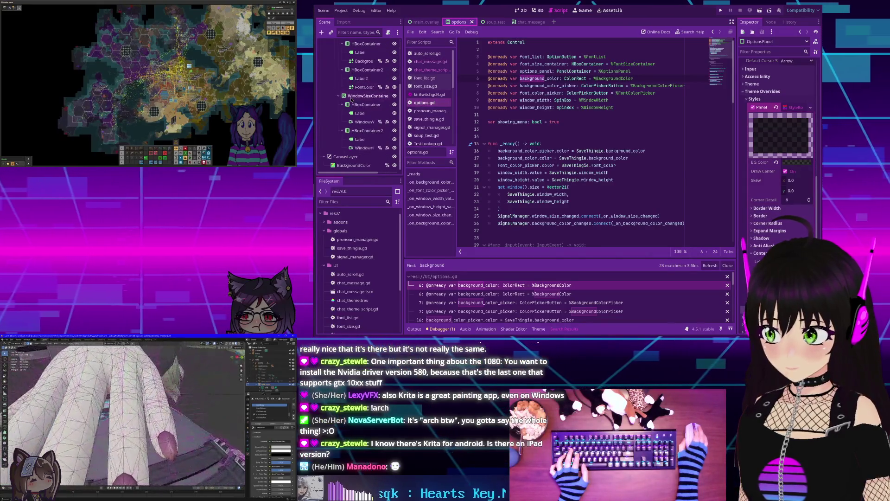
{"action": "left_click", "coordinate": [355, 167]}
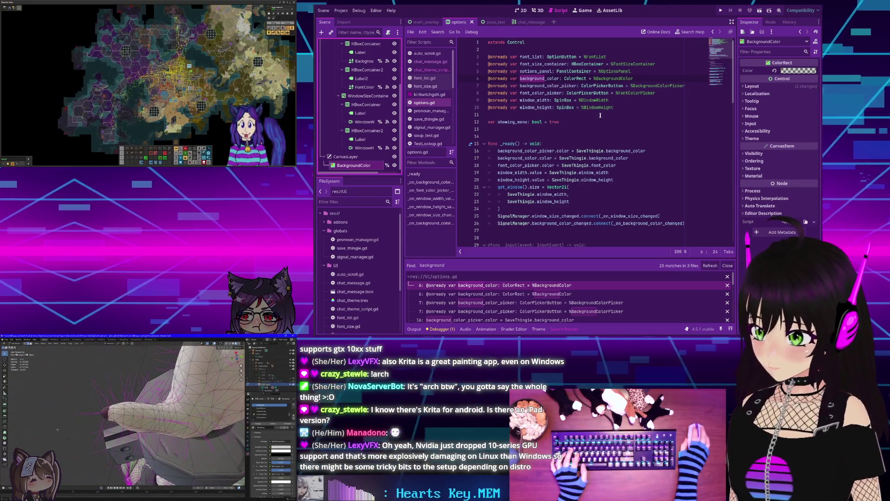
{"action": "mouse_move", "coordinate": [557, 106]}
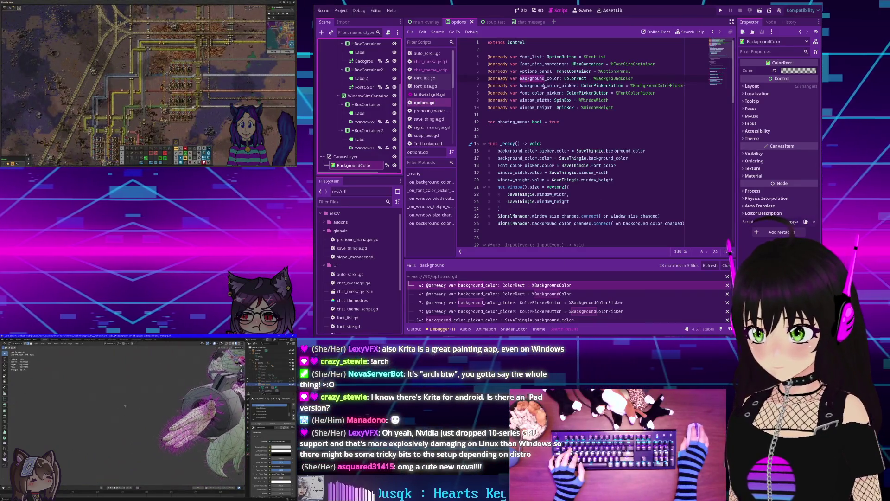
{"action": "mouse_move", "coordinate": [571, 78]}
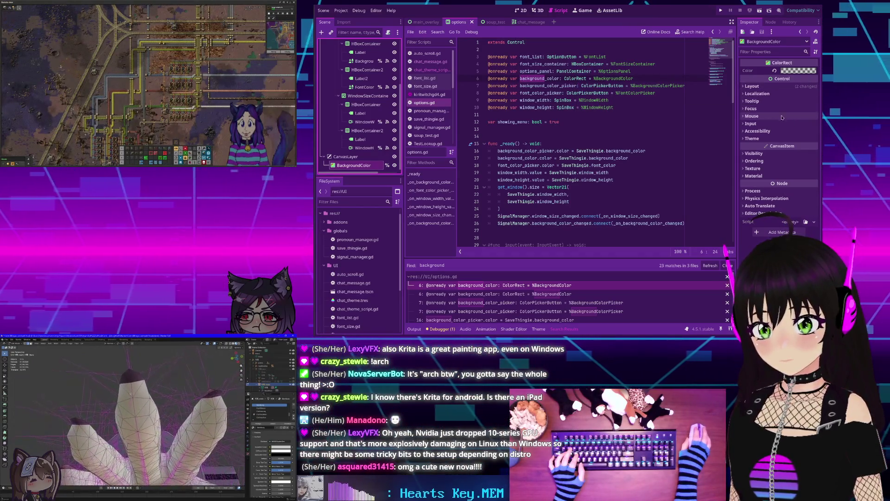
{"action": "left_click", "coordinate": [763, 139]}
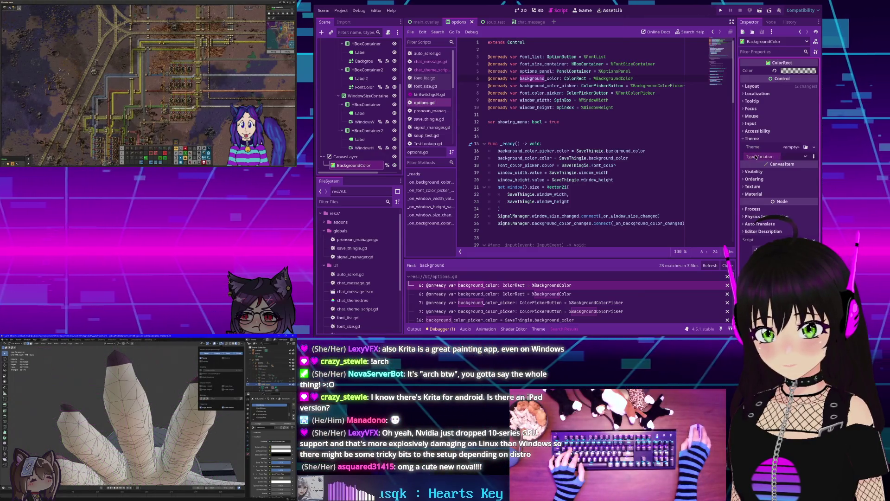
Place the cursor on line 12 and at the end of the _ready() header in options.gd.
{"action": "left_click", "coordinate": [535, 122]}
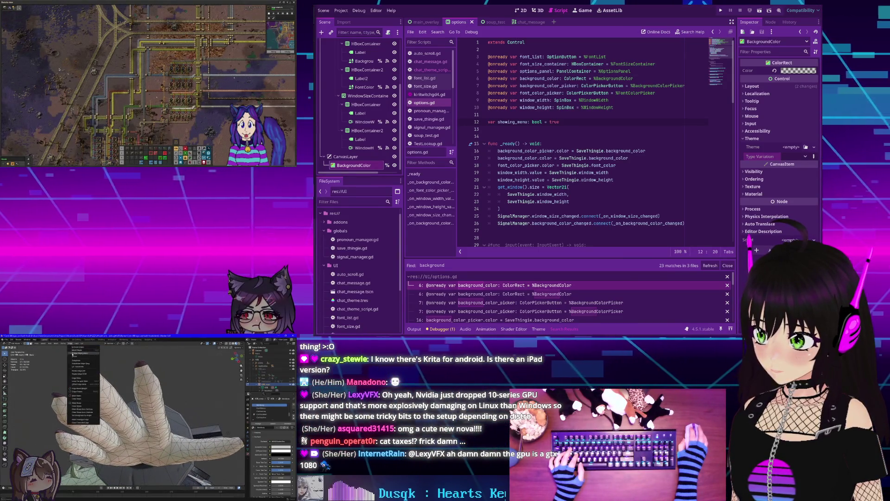
{"action": "left_click", "coordinate": [541, 144]}
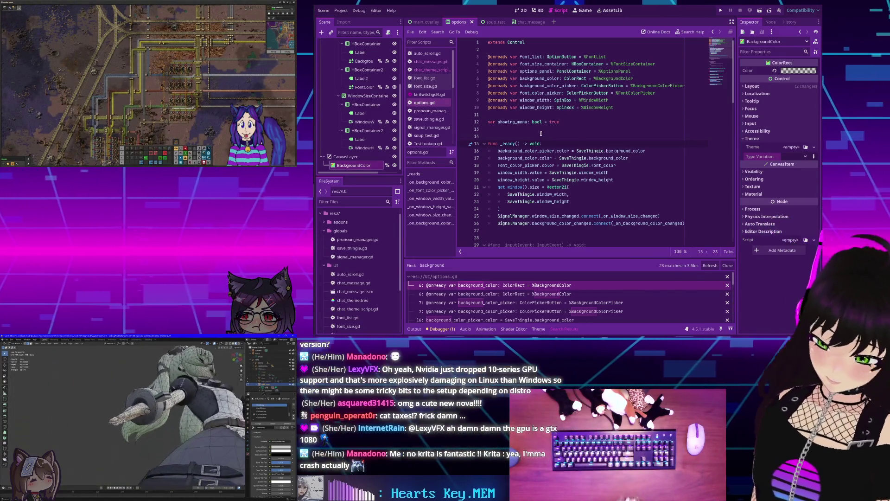
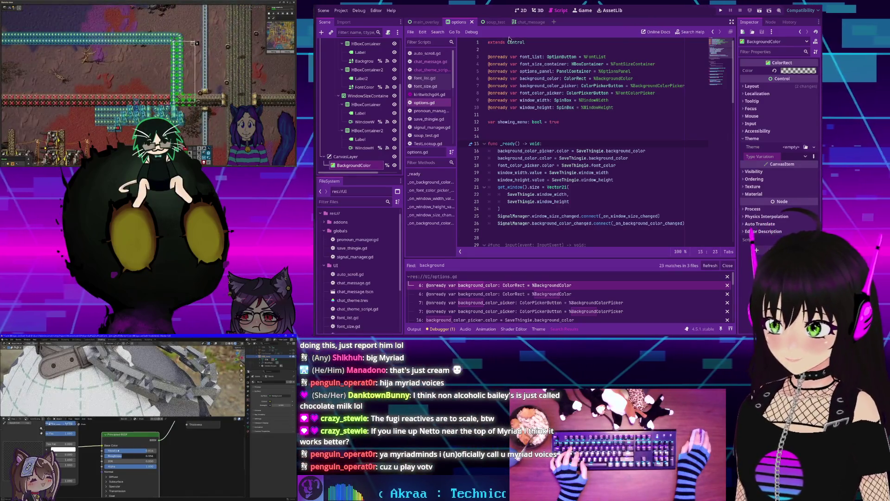
Move to the empty line 14 of options.gd, then bring up the Project menu.
{"action": "key", "text": "Up"}
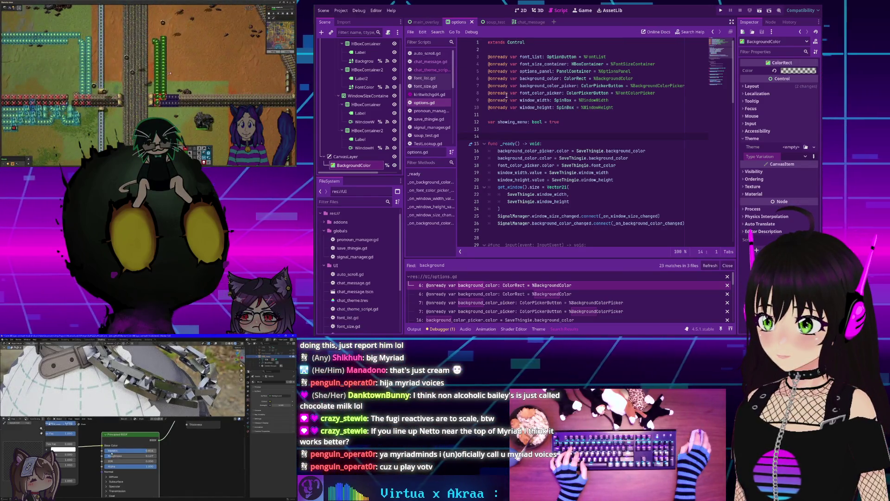
{"action": "mouse_move", "coordinate": [507, 95]}
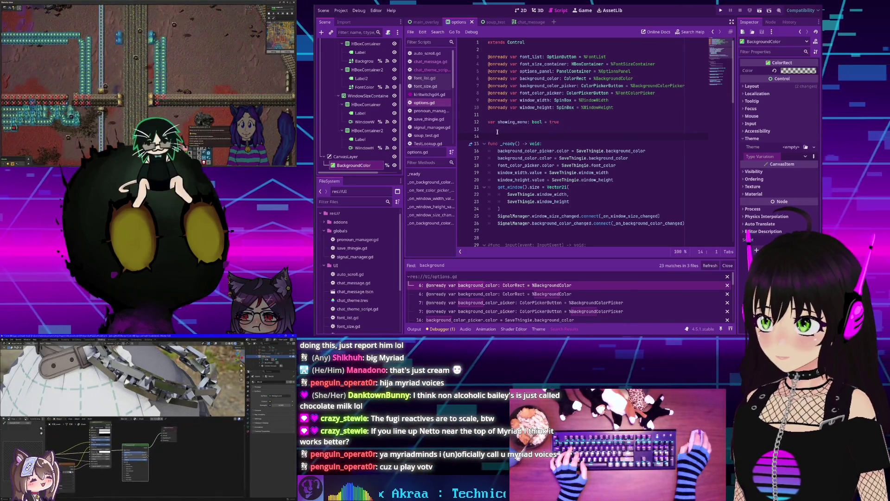
{"action": "left_click", "coordinate": [340, 10]}
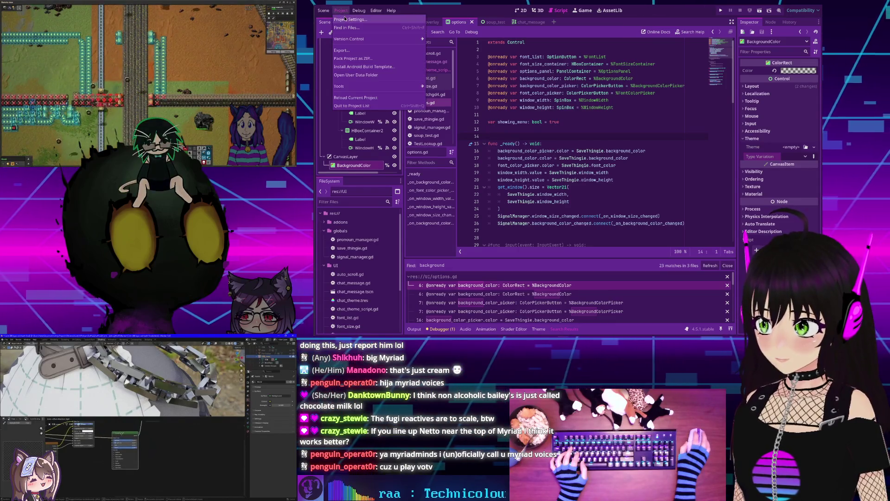
Add a Linux 2 export preset alongside Linux (Runnable) and start exporting the project.
{"action": "left_click", "coordinate": [342, 50]}
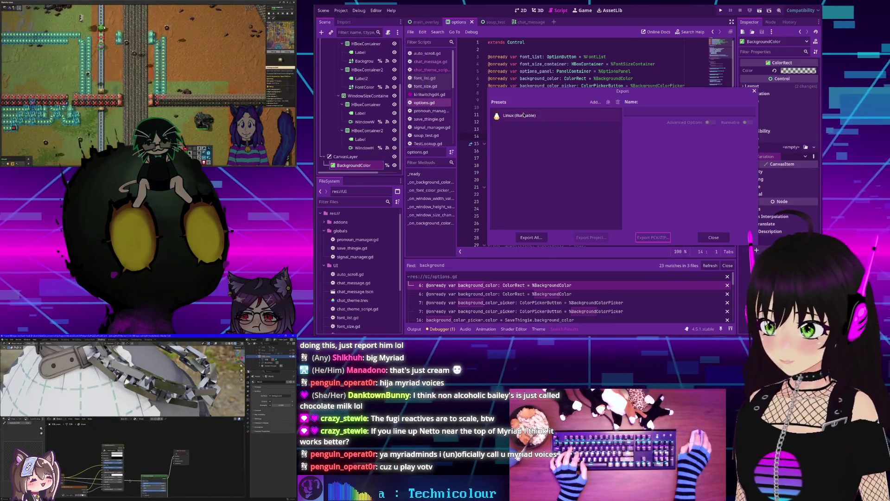
{"action": "left_click", "coordinate": [522, 117]}
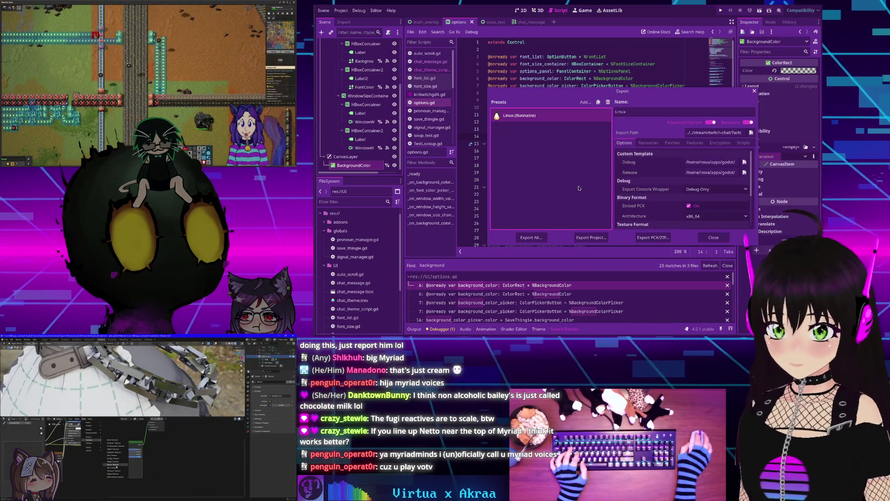
{"action": "left_click", "coordinate": [585, 102]}
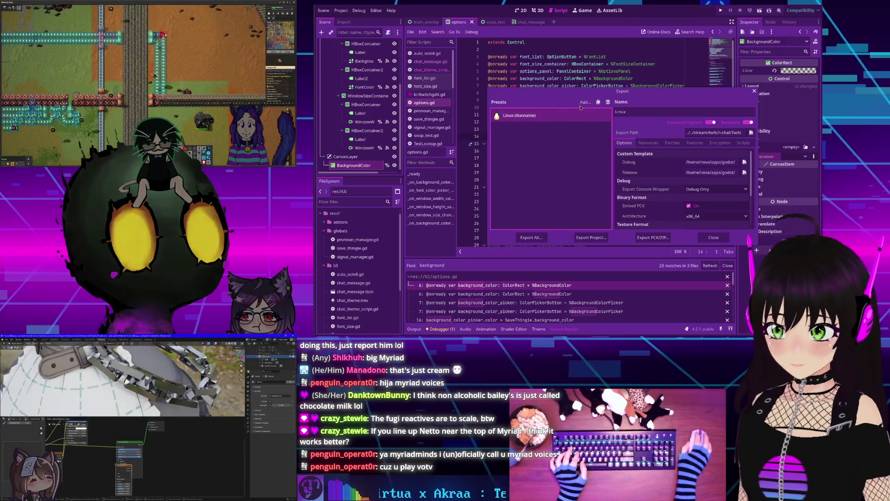
{"action": "left_click", "coordinate": [598, 157]}
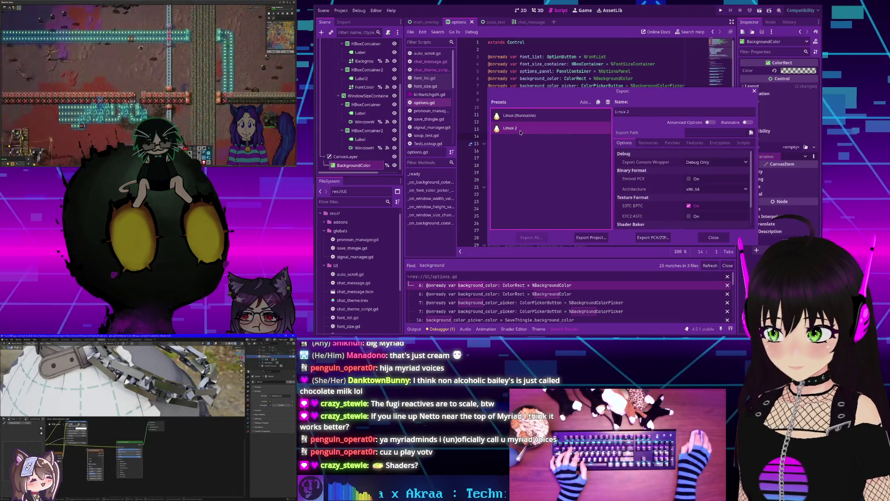
{"action": "mouse_move", "coordinate": [655, 166]}
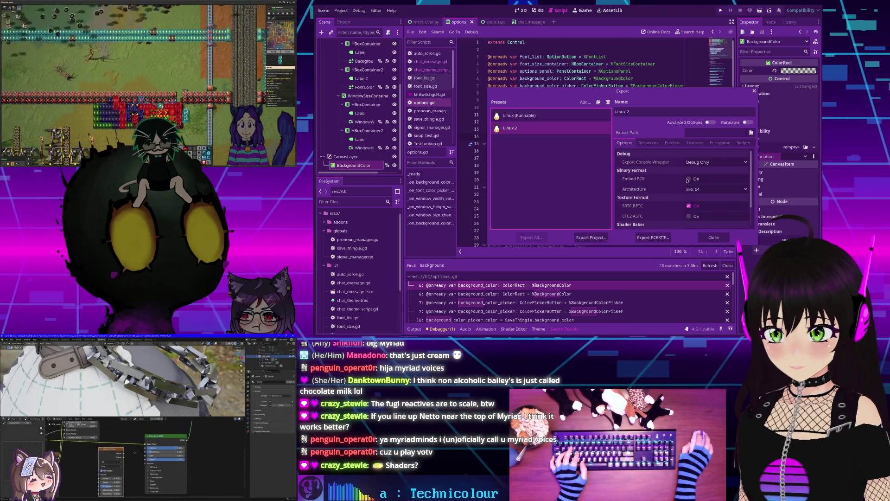
{"action": "left_click", "coordinate": [591, 238]}
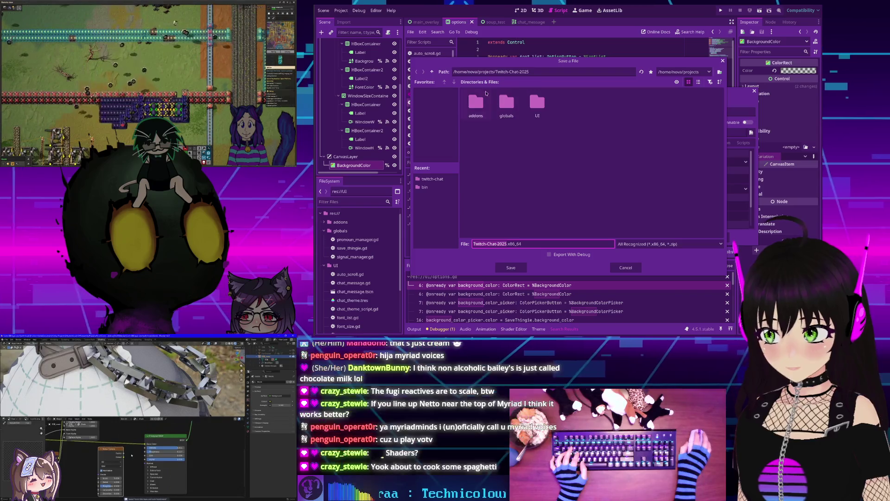
Save a debug build as Twitch-Chat-2025.x86_64 in stream/twitch-chat, overwriting the existing file.
{"action": "double_click", "coordinate": [431, 71]}
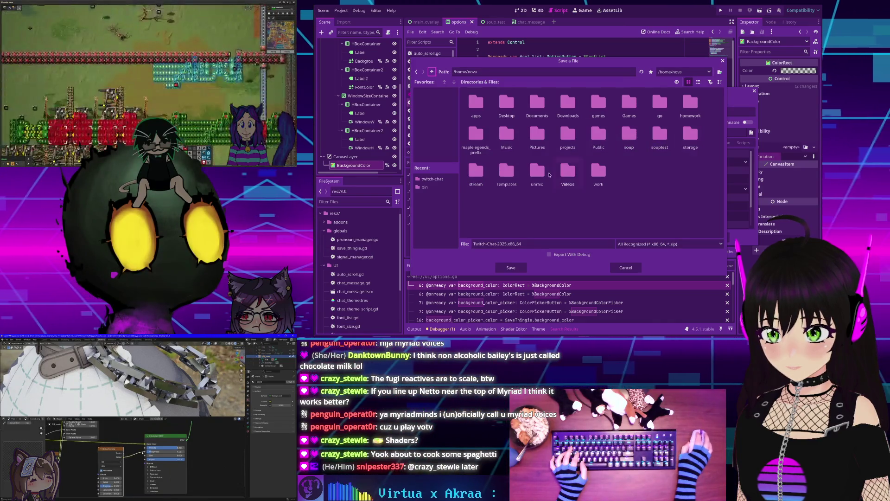
{"action": "double_click", "coordinate": [475, 172]}
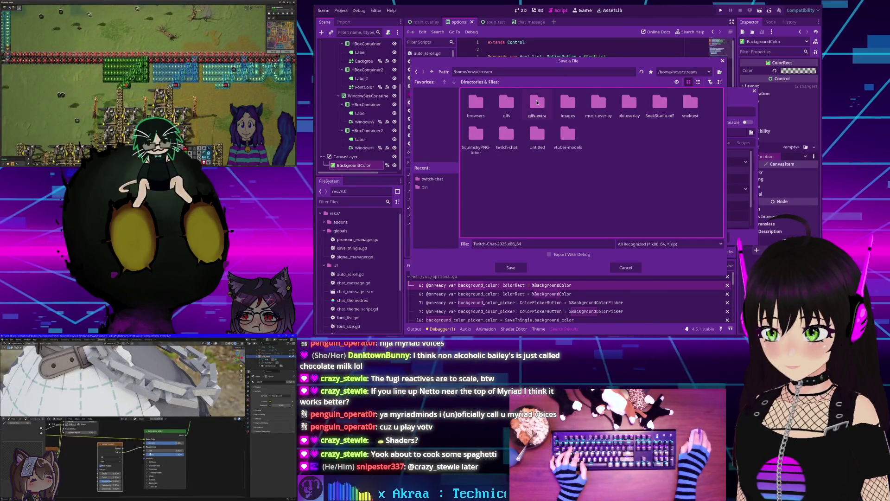
{"action": "double_click", "coordinate": [511, 138]}
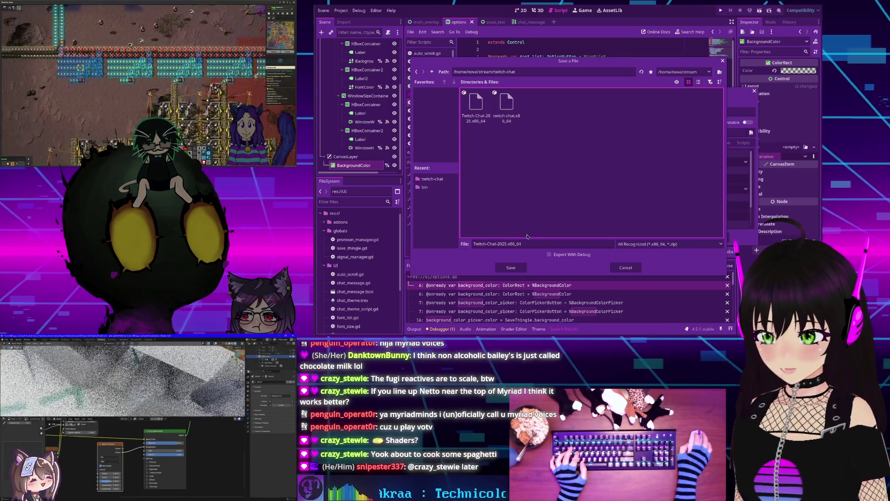
{"action": "left_click", "coordinate": [551, 254]}
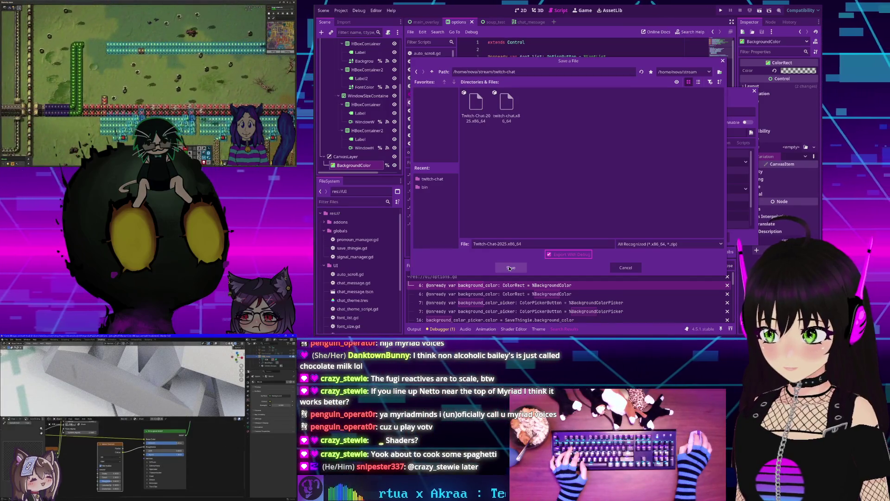
{"action": "left_click", "coordinate": [510, 268]}
{"action": "left_click", "coordinate": [535, 179]}
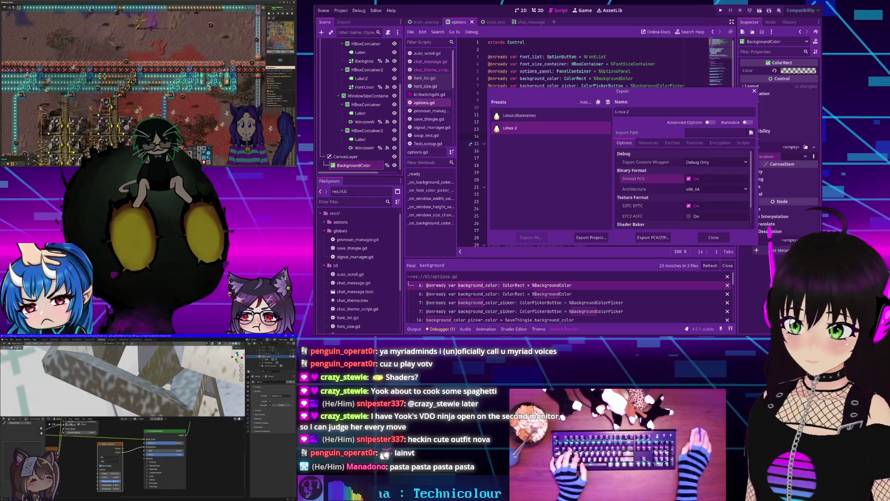
Close the Export window to return to the script editor.
{"action": "left_click", "coordinate": [713, 237]}
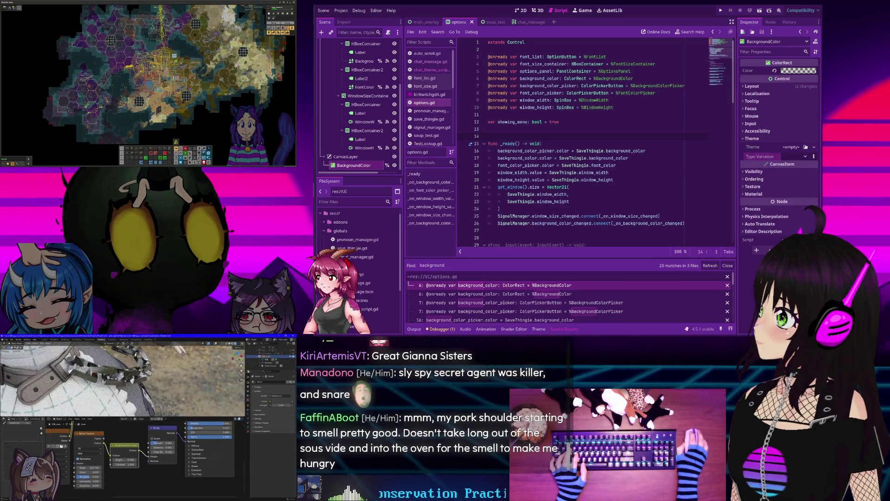
{"action": "left_click_drag", "start_coordinate": [195, 428], "coordinate": [136, 366]}
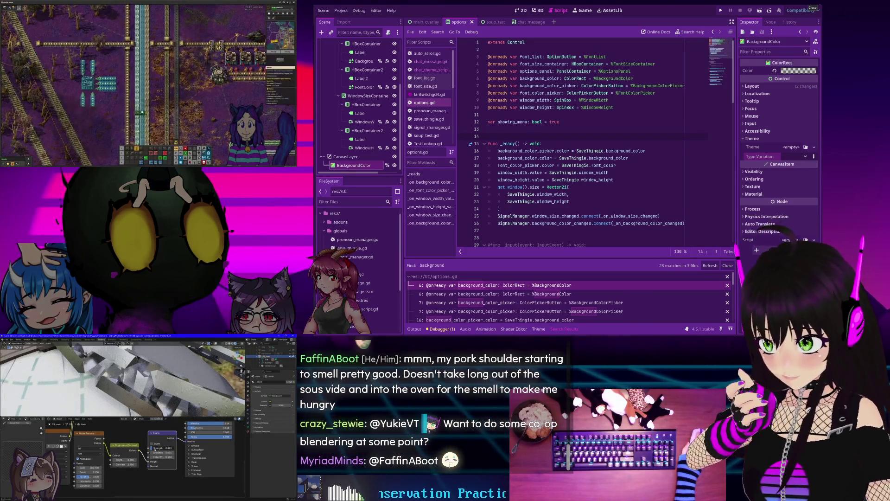
Quit Godot, choosing Save & Quit for the unsaved script changes.
{"action": "left_click", "coordinate": [815, 3]}
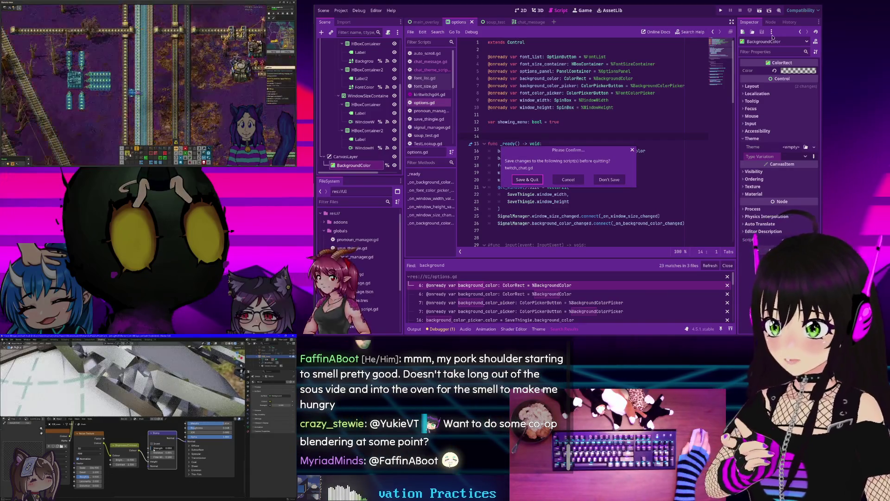
{"action": "left_click", "coordinate": [540, 180]}
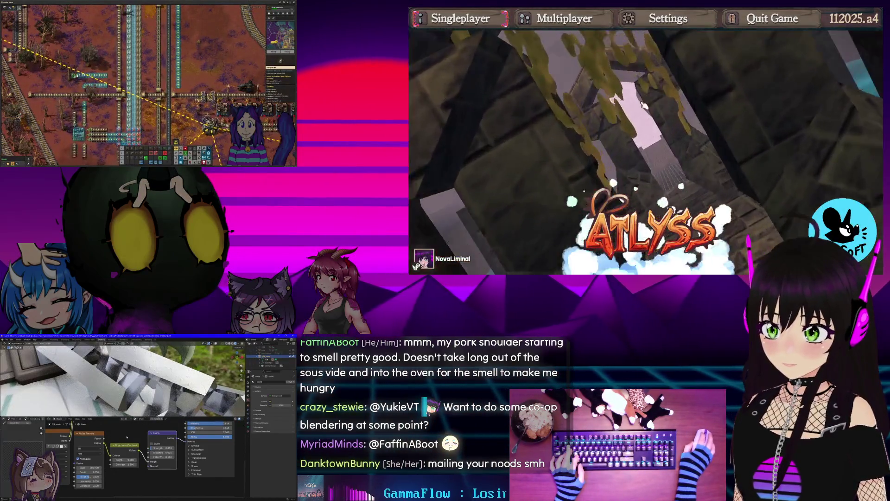
In Atlyss's audio settings, lower Master Volume, turn on Mute Music, and apply.
{"action": "left_click", "coordinate": [668, 18]}
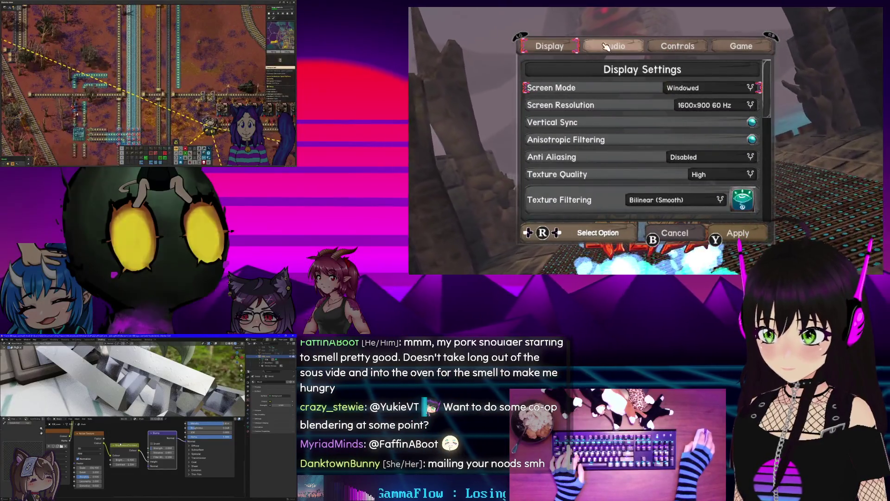
{"action": "left_click", "coordinate": [606, 48]}
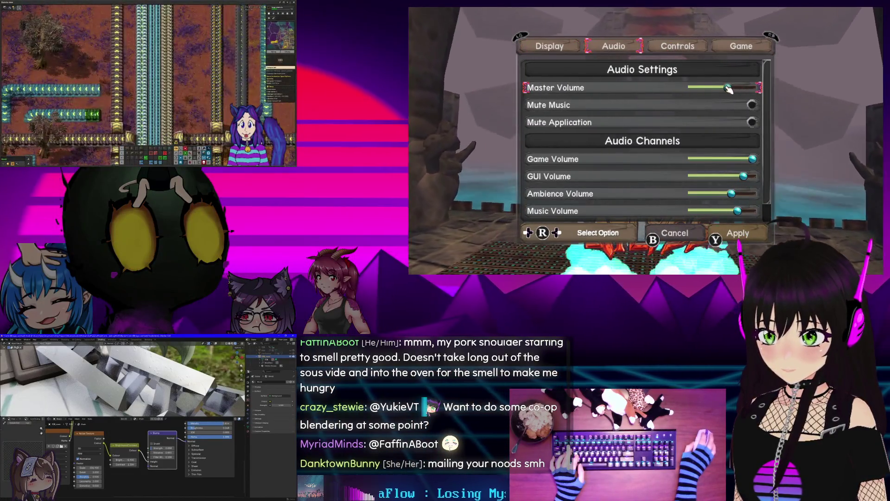
{"action": "left_click_drag", "start_coordinate": [730, 89], "coordinate": [707, 89]}
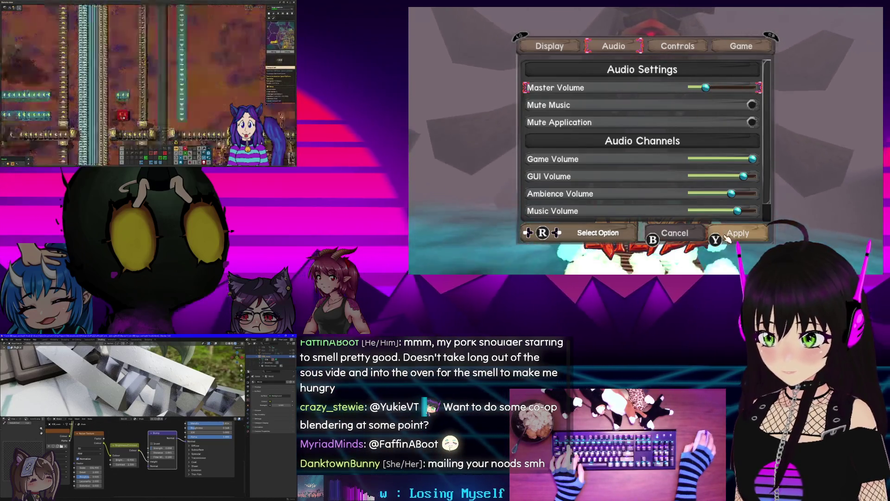
{"action": "key", "text": "Escape"}
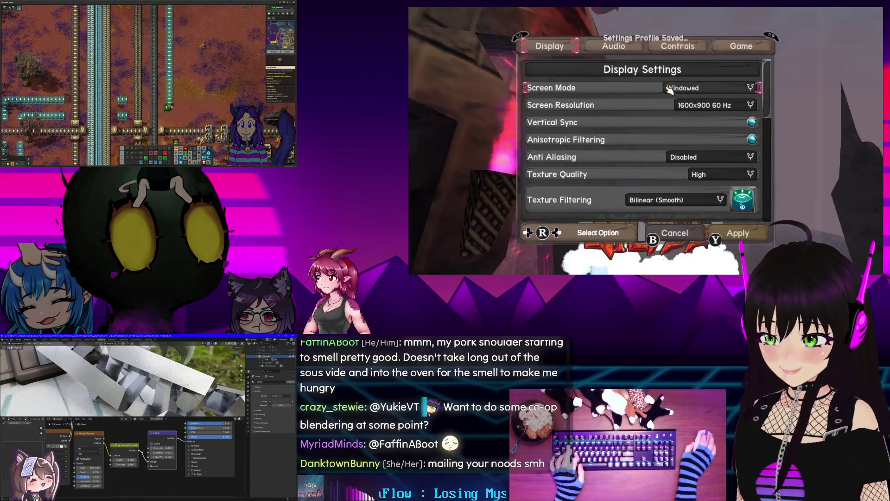
{"action": "left_click", "coordinate": [622, 53]}
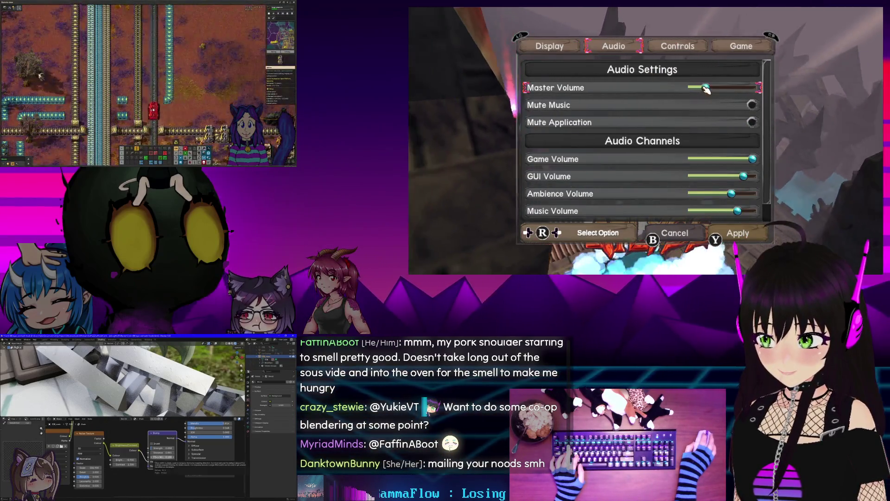
{"action": "left_click", "coordinate": [731, 234]}
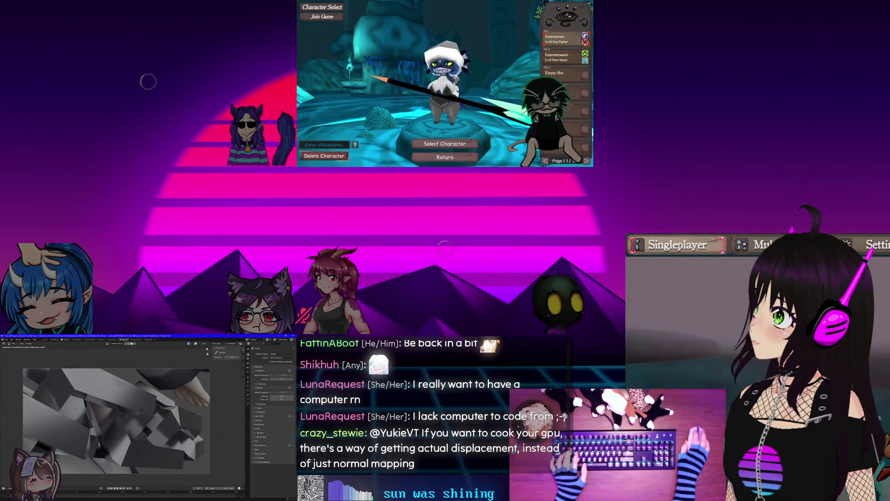
{"action": "left_click", "coordinate": [44, 340]}
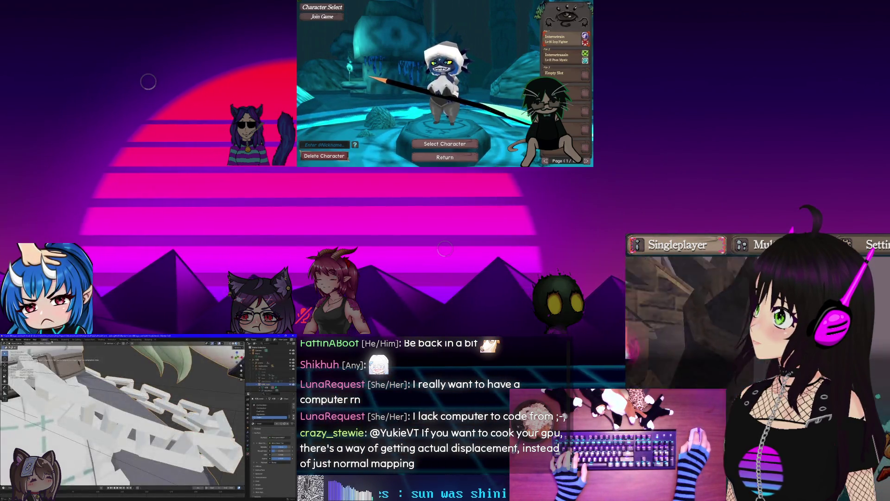
{"action": "left_click", "coordinate": [102, 340]}
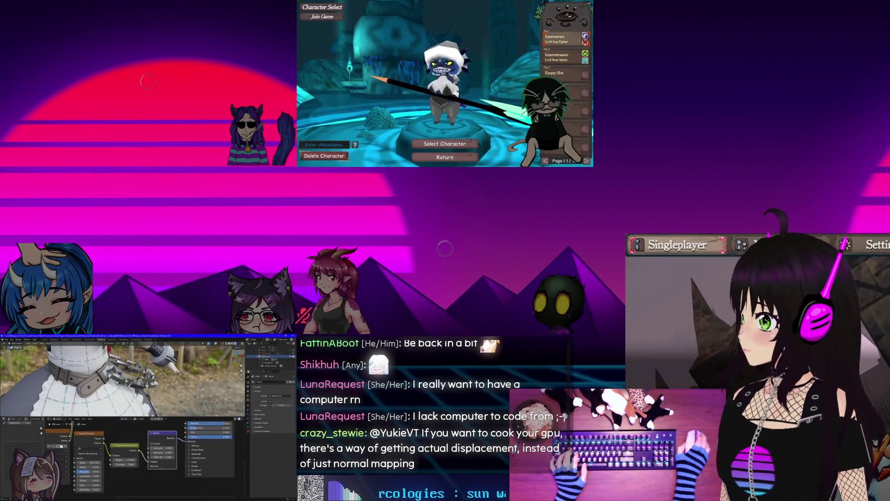
{"action": "left_click_drag", "start_coordinate": [85, 463], "coordinate": [67, 407]}
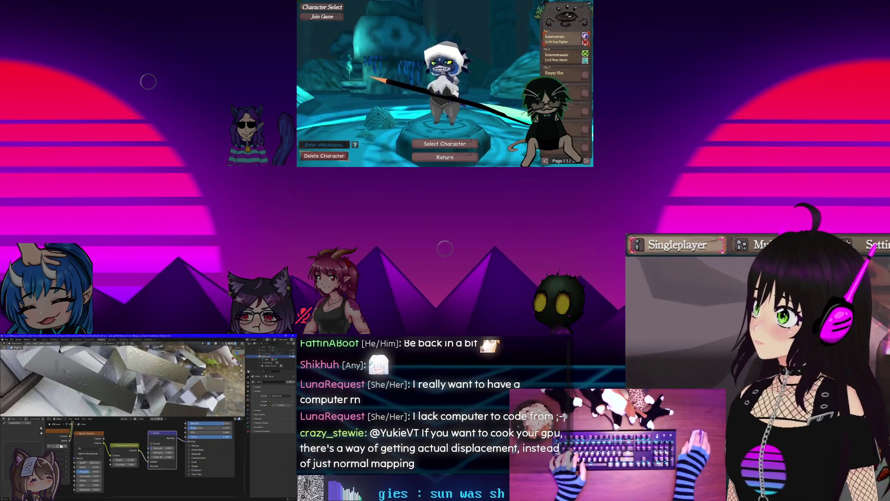
{"action": "mouse_move", "coordinate": [93, 463]}
{"action": "left_mouse_down"}
{"action": "mouse_move", "coordinate": [127, 455]}
{"action": "mouse_move", "coordinate": [76, 458]}
{"action": "left_mouse_up"}
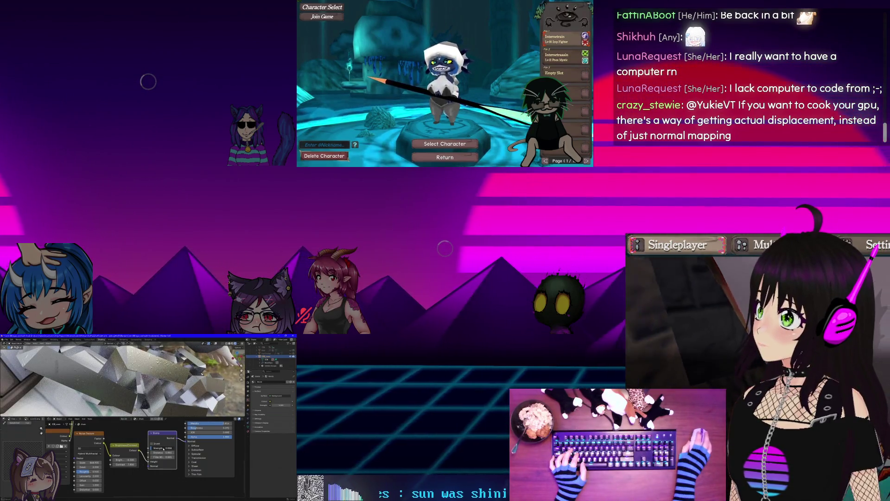
{"action": "left_click_drag", "start_coordinate": [162, 449], "coordinate": [170, 449]}
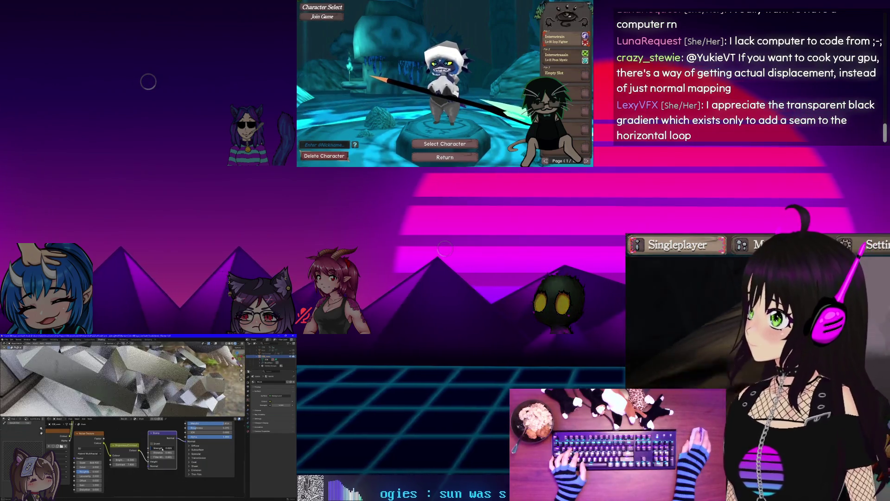